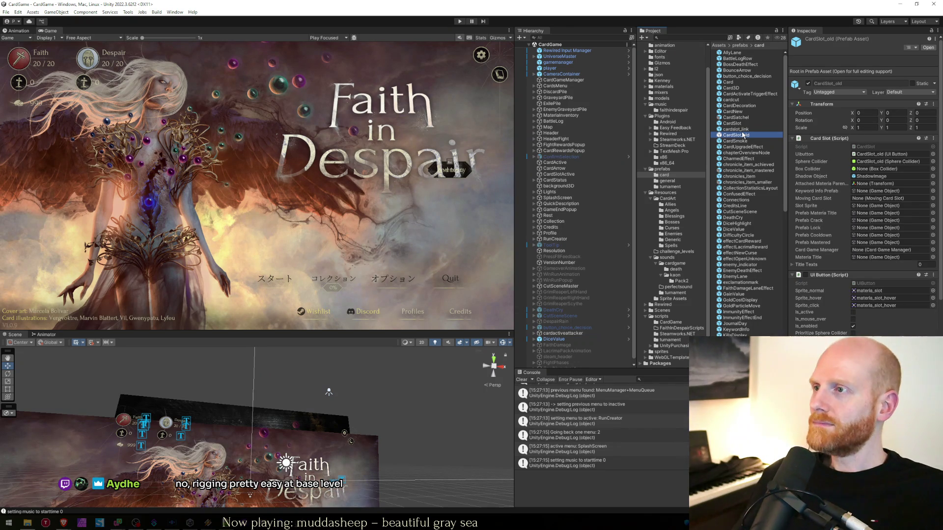
- Inspect the chronicle_item_mastered and effectNewCurse prefabs in the Project window
{"action": "left_click", "coordinate": [732, 170]}
{"action": "scroll", "coordinate": [732, 171], "scroll_direction": "down", "scroll_amount": 5}
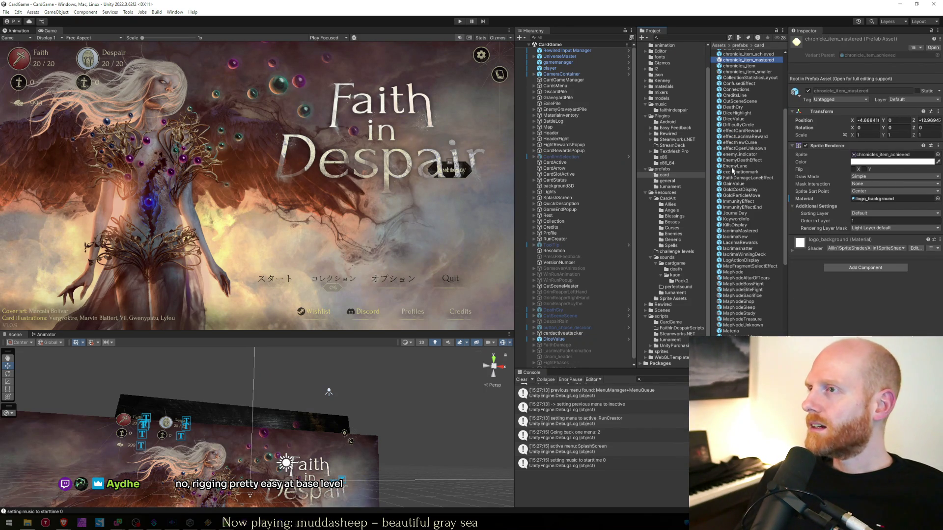
{"action": "left_click", "coordinate": [737, 143]}
- Search 'coo', locate materia_cooldown in the card prefabs folder, and open it for prefab editing
{"action": "left_click", "coordinate": [700, 37]}
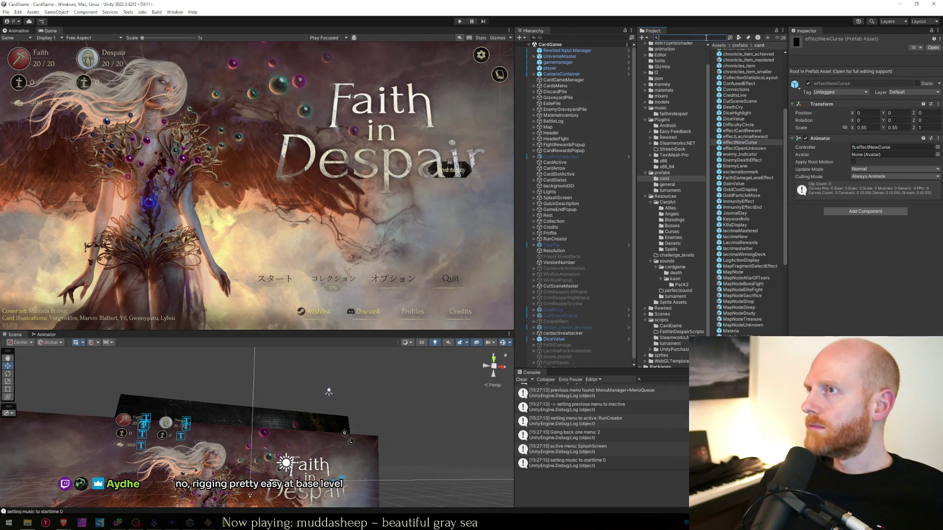
{"action": "type", "text": "cooldo"}
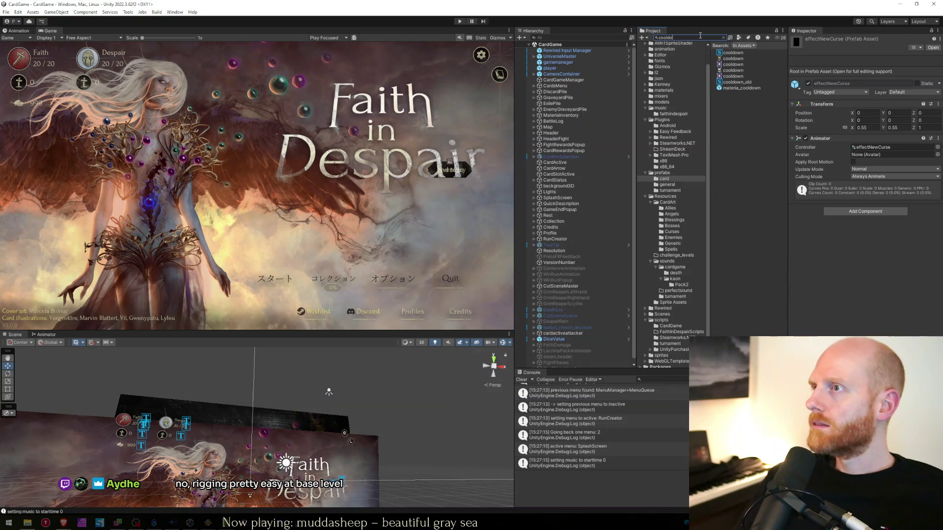
{"action": "left_click", "coordinate": [725, 89]}
{"action": "left_click", "coordinate": [722, 38]}
{"action": "scroll", "coordinate": [745, 196], "scroll_direction": "up", "scroll_amount": 2}
{"action": "left_click", "coordinate": [740, 229]}
{"action": "double_click", "coordinate": [740, 228]}
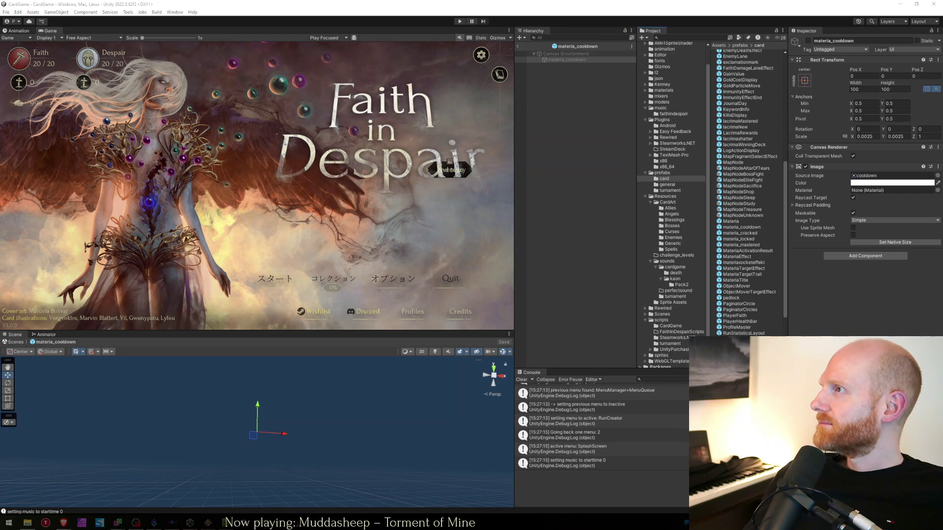
- Zoom in on the Clun-Wallpaper post in Brave, run its cart, then return to Unity
{"action": "key", "text": "alt+Tab"}
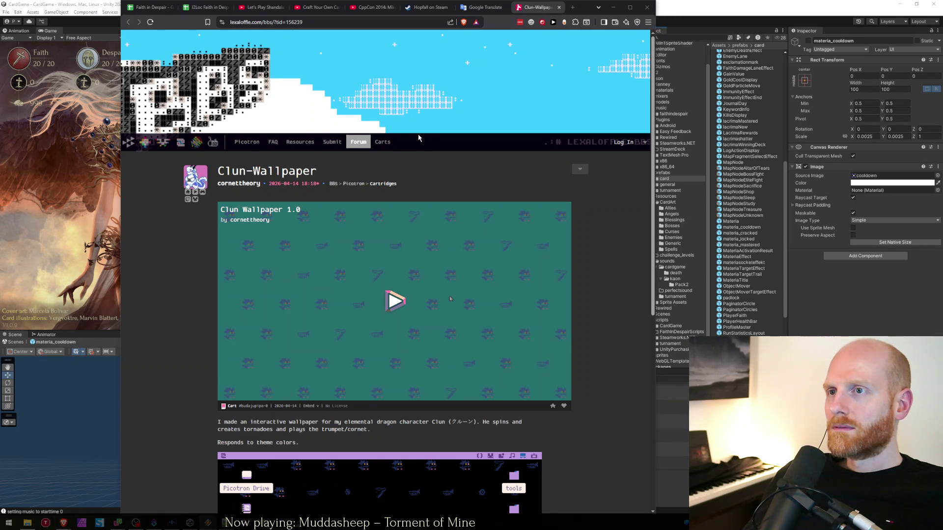
{"action": "scroll", "coordinate": [201, 370], "scroll_direction": "down", "scroll_amount": 2}
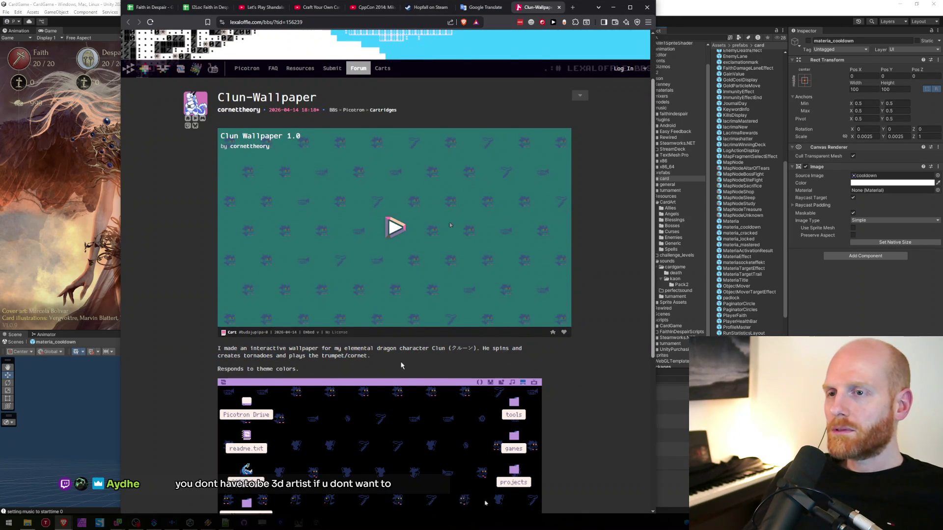
{"action": "key", "text": "ctrl+plus"}
{"action": "key", "text": "ctrl+plus"}
{"action": "scroll", "coordinate": [401, 366], "scroll_direction": "down", "scroll_amount": 6}
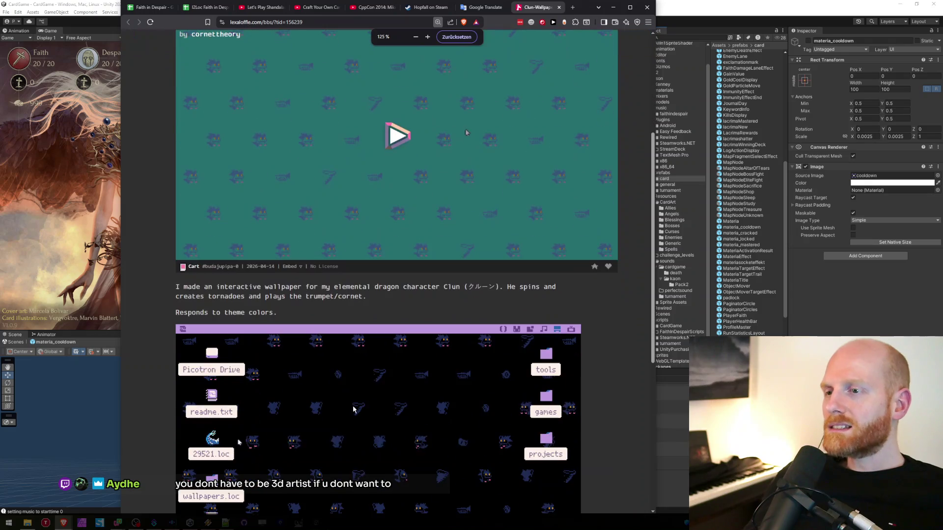
{"action": "scroll", "coordinate": [426, 263], "scroll_direction": "up", "scroll_amount": 5}
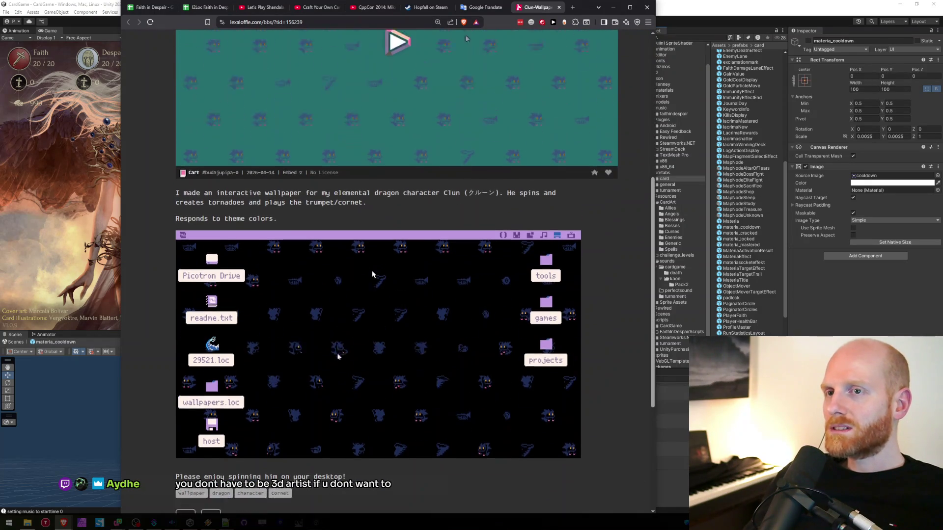
{"action": "left_click", "coordinate": [427, 263]}
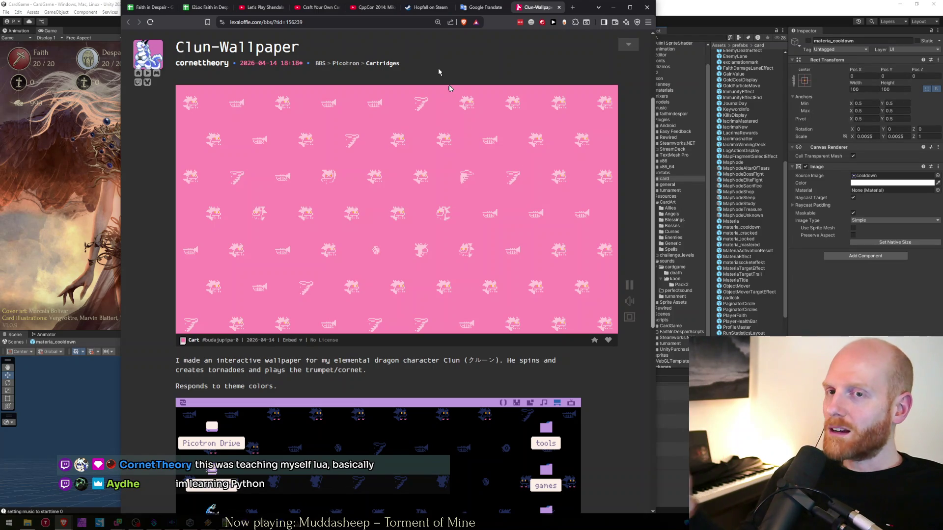
{"action": "left_click", "coordinate": [61, 188]}
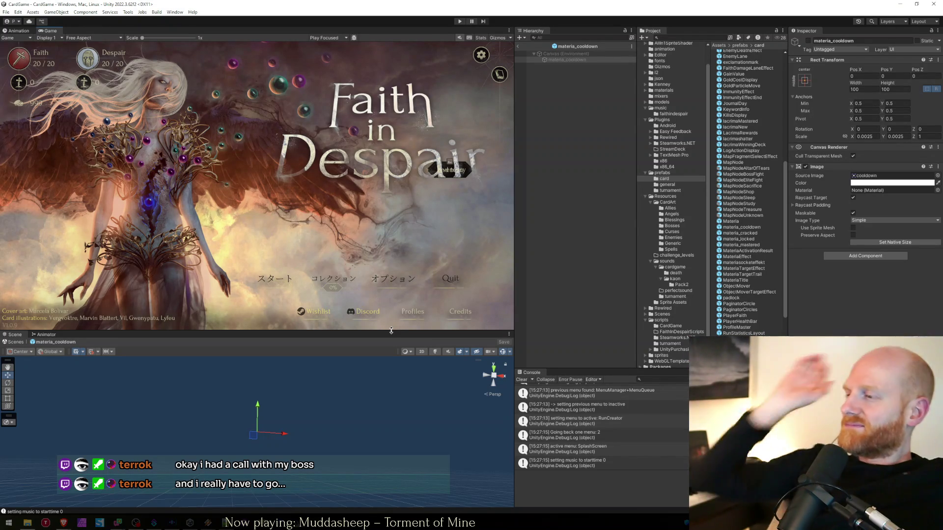
- Bring the Brave window with the Clun-Wallpaper forum post to the front
{"action": "key", "text": "alt+Tab"}
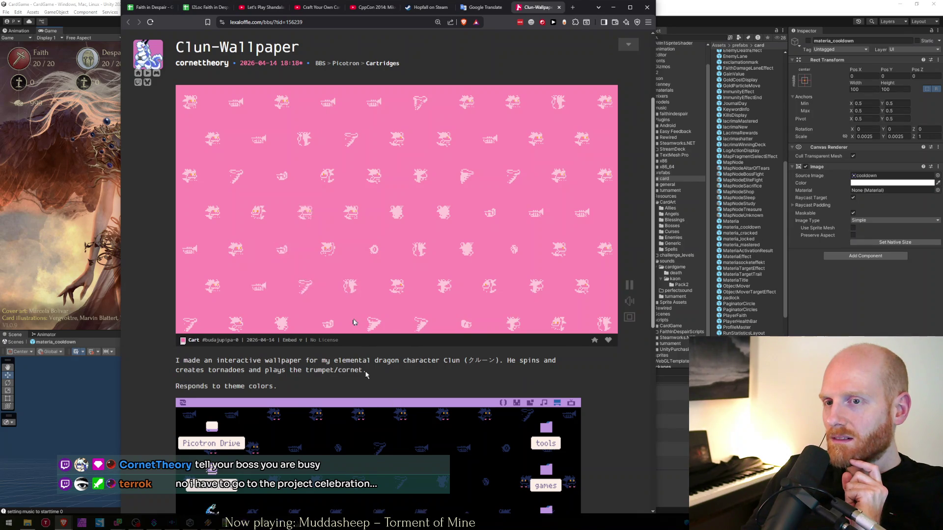
{"action": "scroll", "coordinate": [353, 248], "scroll_direction": "down", "scroll_amount": 2}
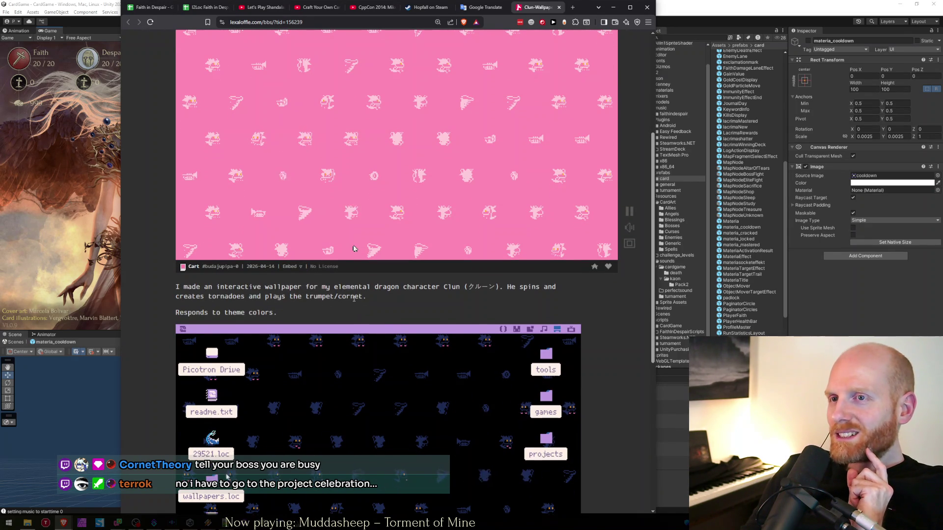
{"action": "scroll", "coordinate": [353, 249], "scroll_direction": "up", "scroll_amount": 5}
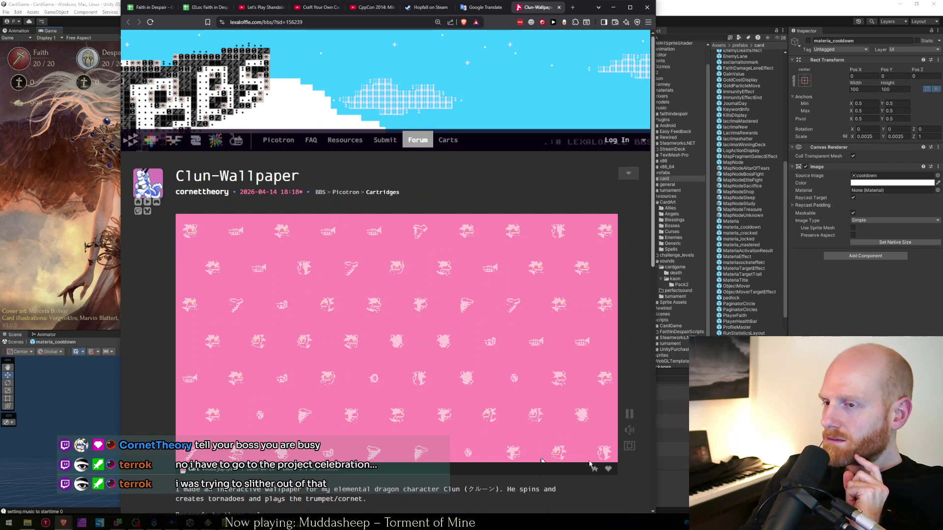
{"action": "left_click", "coordinate": [595, 470]}
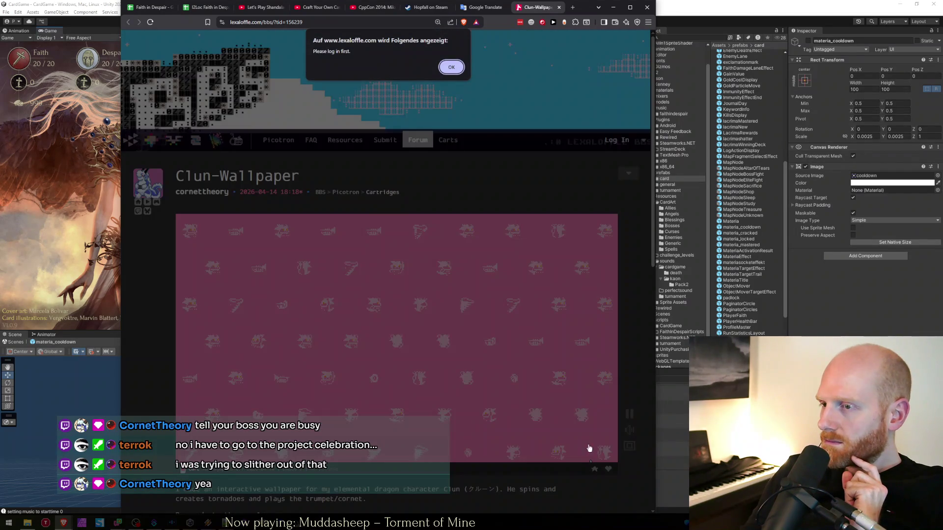
{"action": "left_click", "coordinate": [448, 67]}
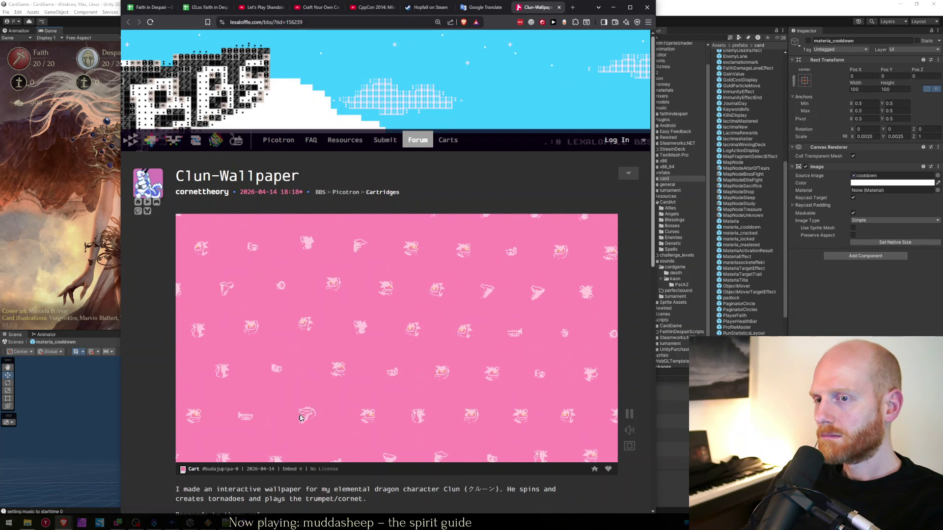
{"action": "scroll", "coordinate": [364, 447], "scroll_direction": "down", "scroll_amount": 10}
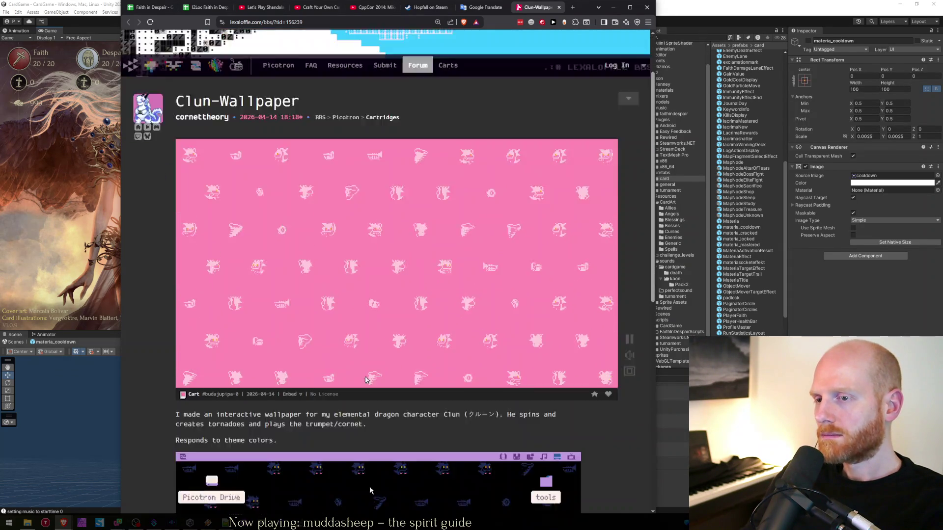
{"action": "scroll", "coordinate": [369, 437], "scroll_direction": "down", "scroll_amount": 1}
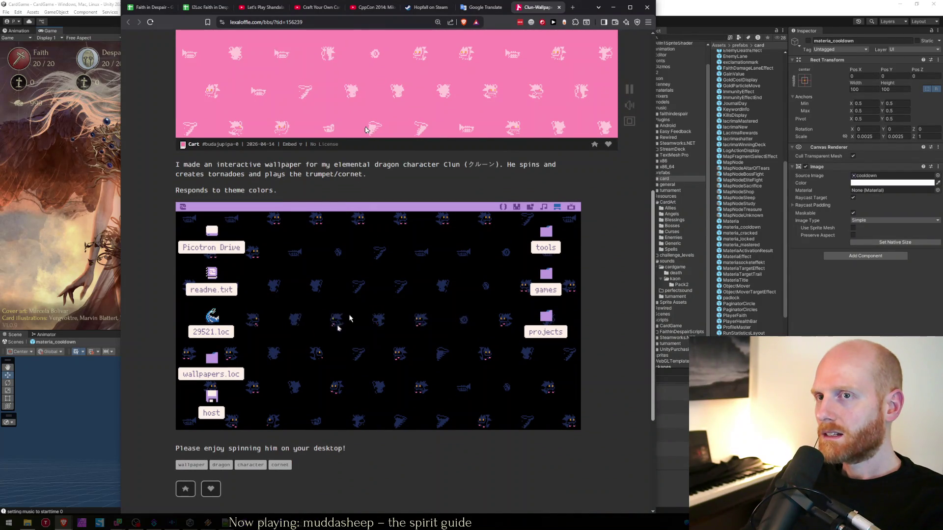
{"action": "left_click_drag", "start_coordinate": [200, 190], "coordinate": [305, 200]}
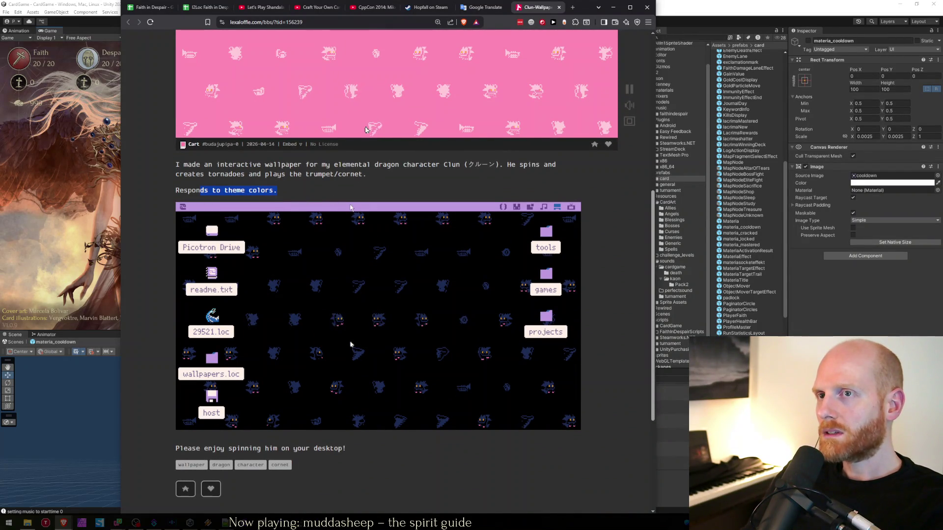
{"action": "scroll", "coordinate": [310, 291], "scroll_direction": "up", "scroll_amount": 5}
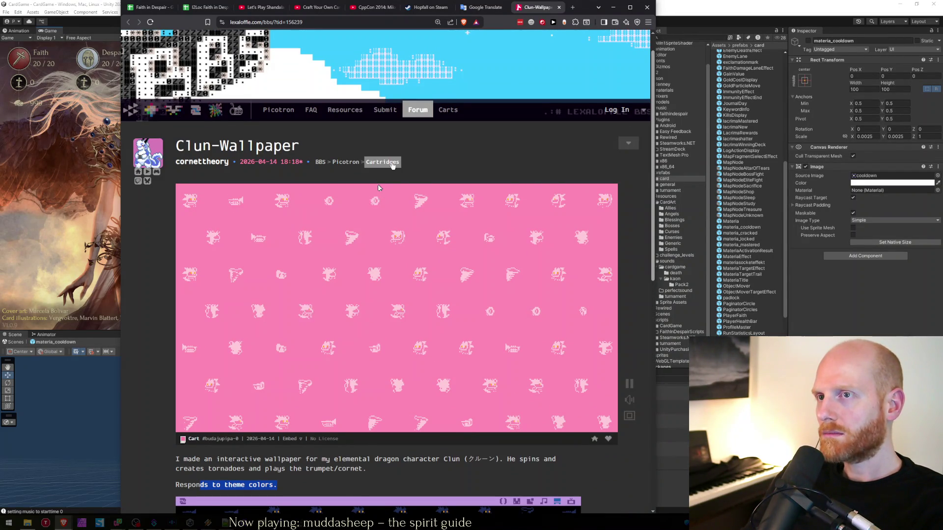
- Reload the Clun-Wallpaper page, restart its cart, and scroll down the post
{"action": "right_click", "coordinate": [424, 155]}
{"action": "left_click", "coordinate": [438, 184]}
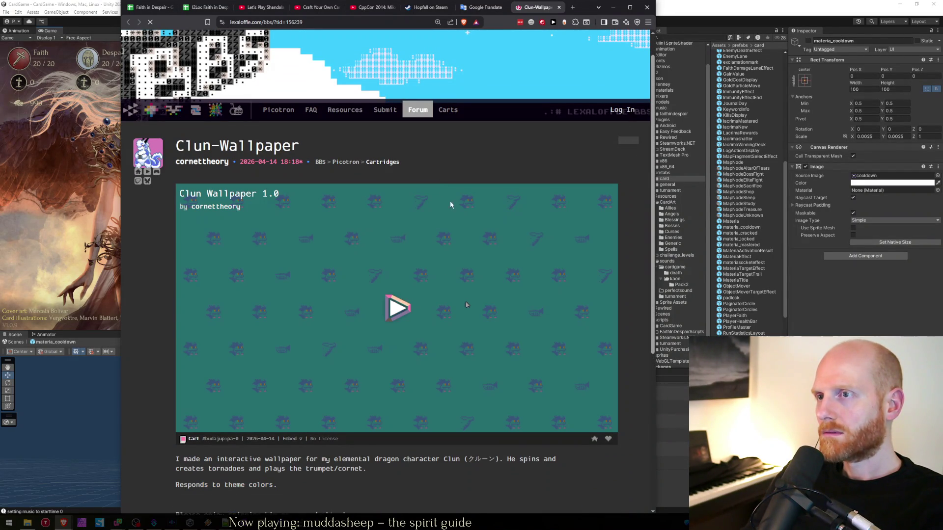
{"action": "left_click", "coordinate": [395, 314]}
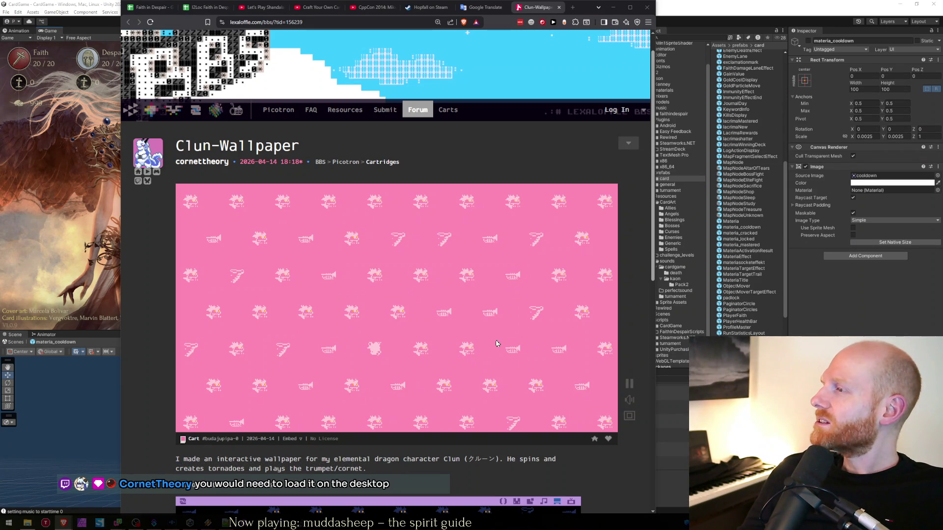
{"action": "scroll", "coordinate": [517, 193], "scroll_direction": "down", "scroll_amount": 1}
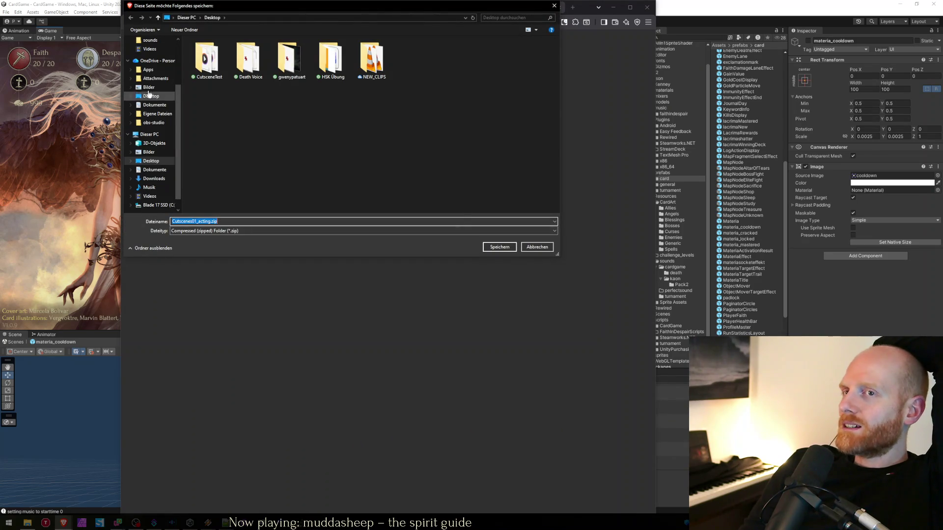
- Save Cutscenes01_acting.zip into the OneDrive Desktop folder and bring the Desktop folder window forward
{"action": "left_click", "coordinate": [149, 96]}
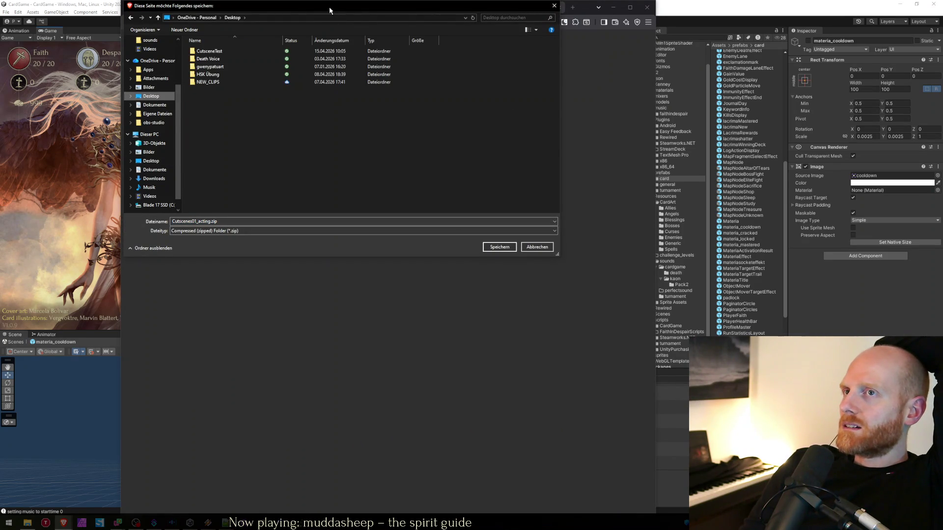
{"action": "left_click_drag", "start_coordinate": [329, 9], "coordinate": [426, 129]}
{"action": "left_click", "coordinate": [596, 366]}
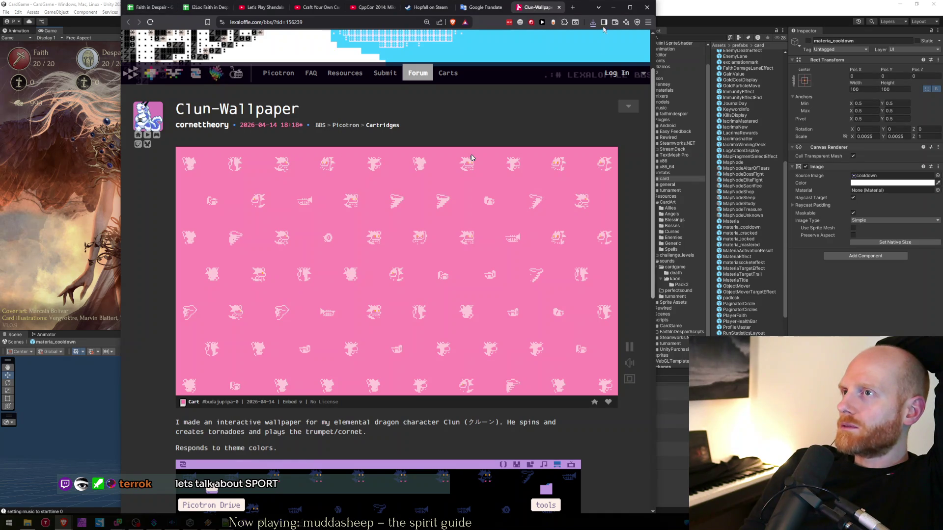
{"action": "left_click", "coordinate": [28, 523]}
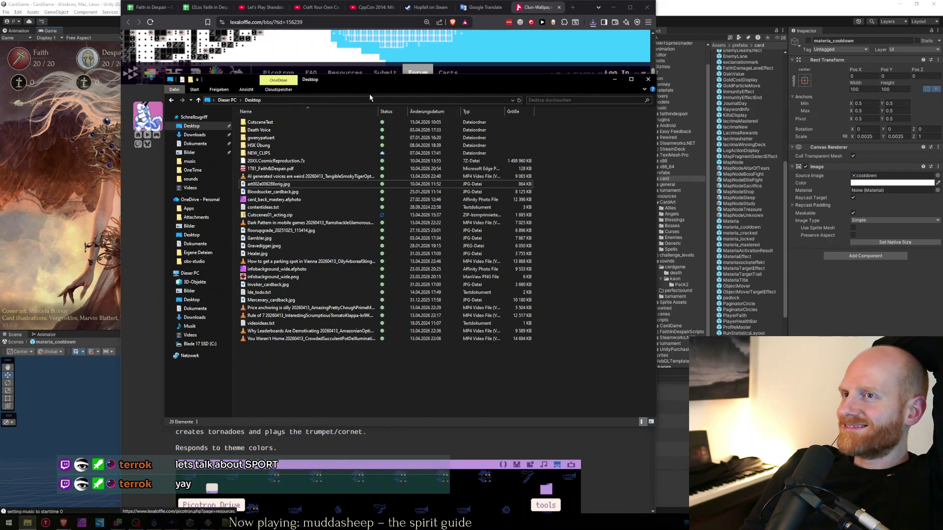
- Extract Cutscenes01_acting.zip with 7-Zip into a Cutscenes01_acting folder
{"action": "left_click_drag", "start_coordinate": [369, 84], "coordinate": [470, 110]}
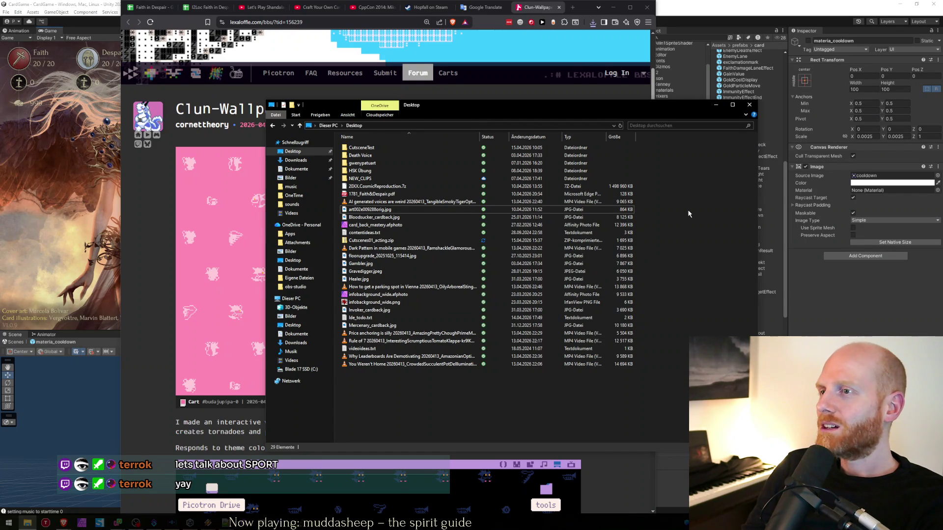
{"action": "left_click", "coordinate": [404, 188]}
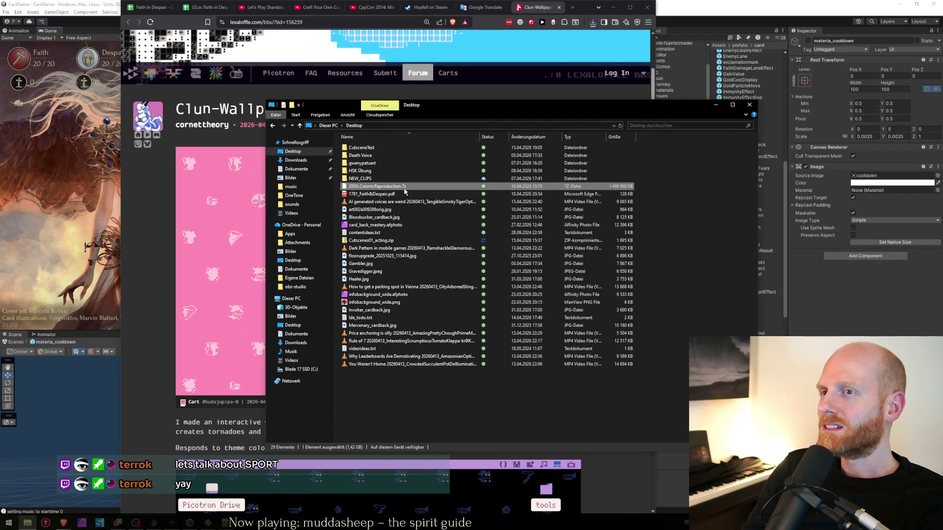
{"action": "left_click", "coordinate": [388, 202]}
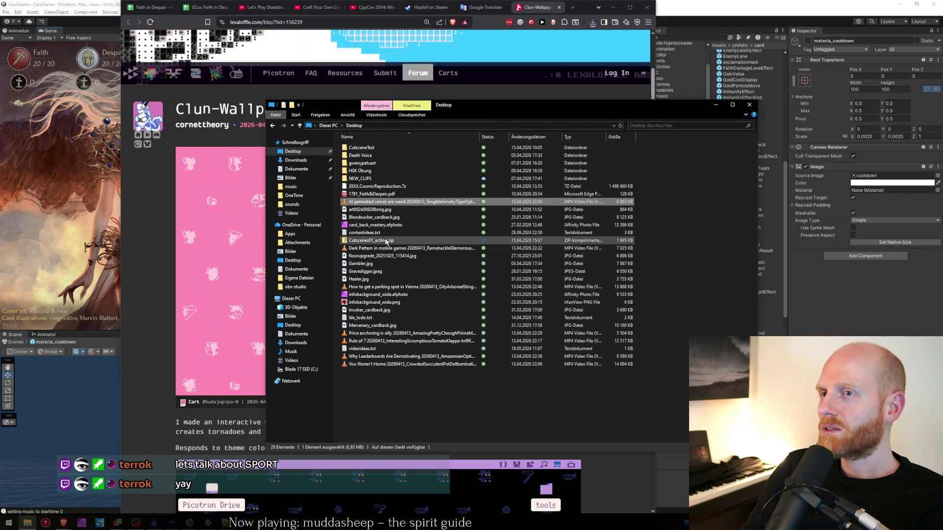
{"action": "left_click", "coordinate": [386, 240]}
{"action": "right_click", "coordinate": [385, 244]}
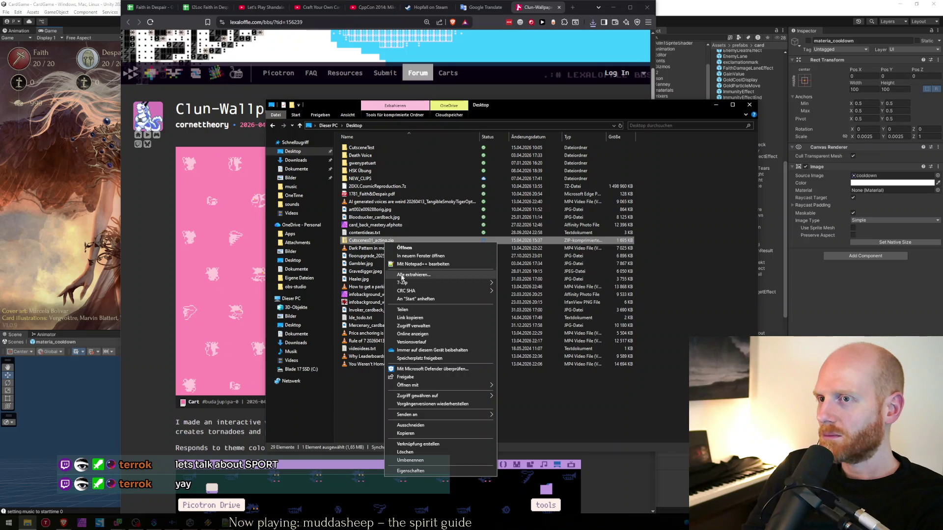
{"action": "mouse_move", "coordinate": [442, 283]}
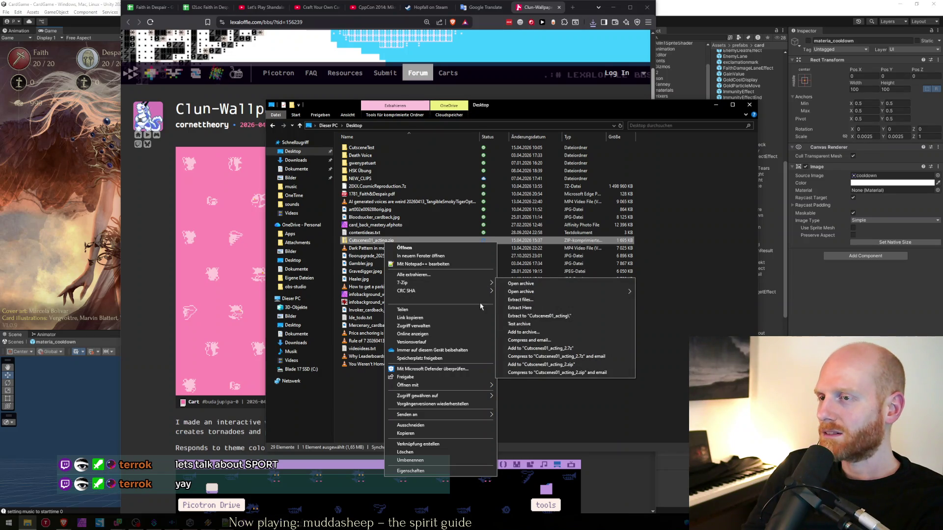
{"action": "left_click", "coordinate": [538, 316]}
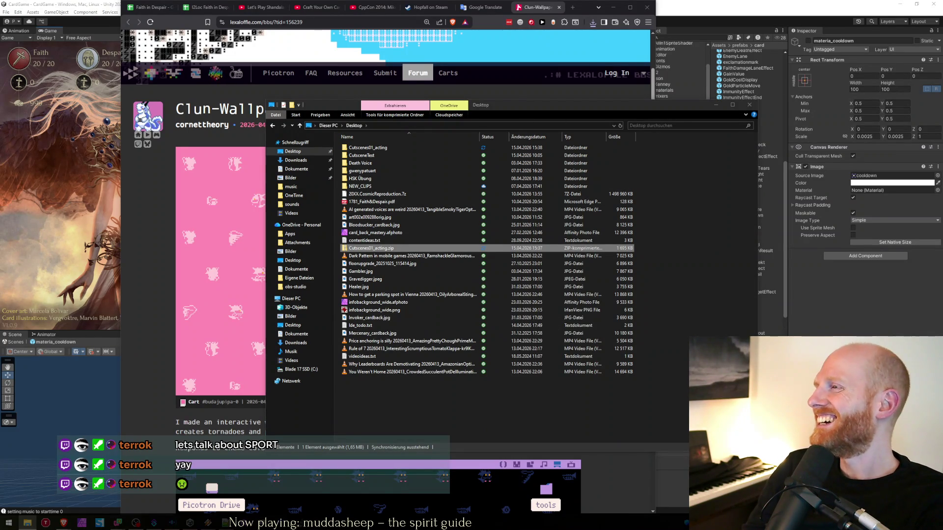
- Open the Cutscenes01_acting folder, select all seven wav clips, and return to Unity
{"action": "left_click", "coordinate": [409, 251]}
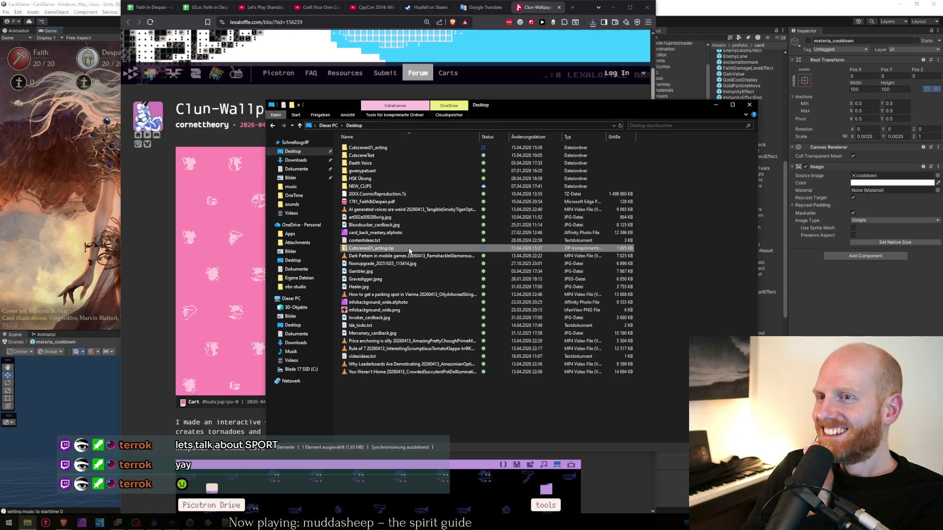
{"action": "double_click", "coordinate": [395, 148]}
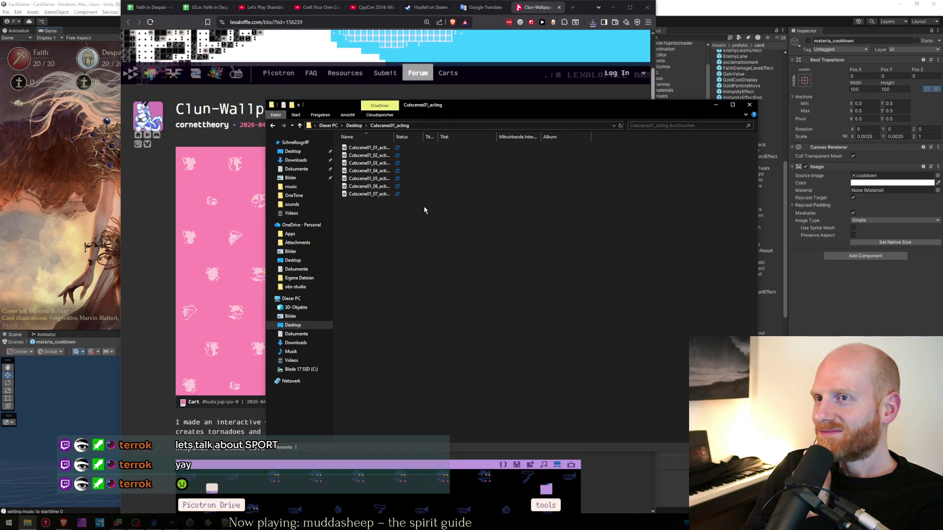
{"action": "key", "text": "ctrl+a"}
{"action": "key", "text": "ctrl+plus"}
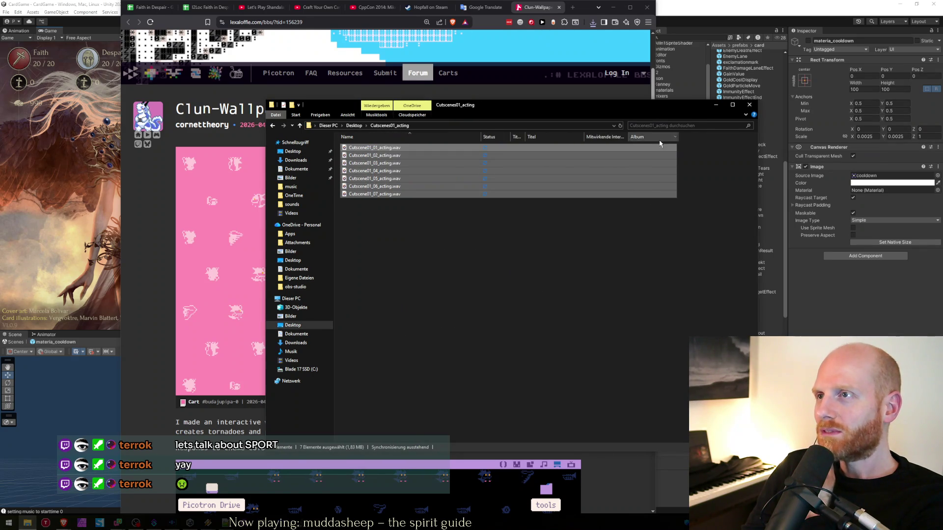
{"action": "key", "text": "alt+Tab"}
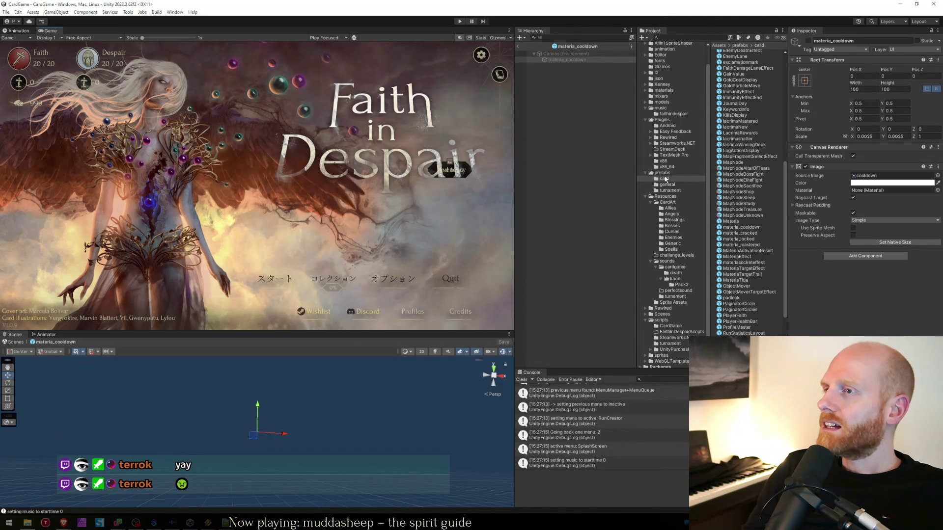
{"action": "left_click", "coordinate": [665, 178]}
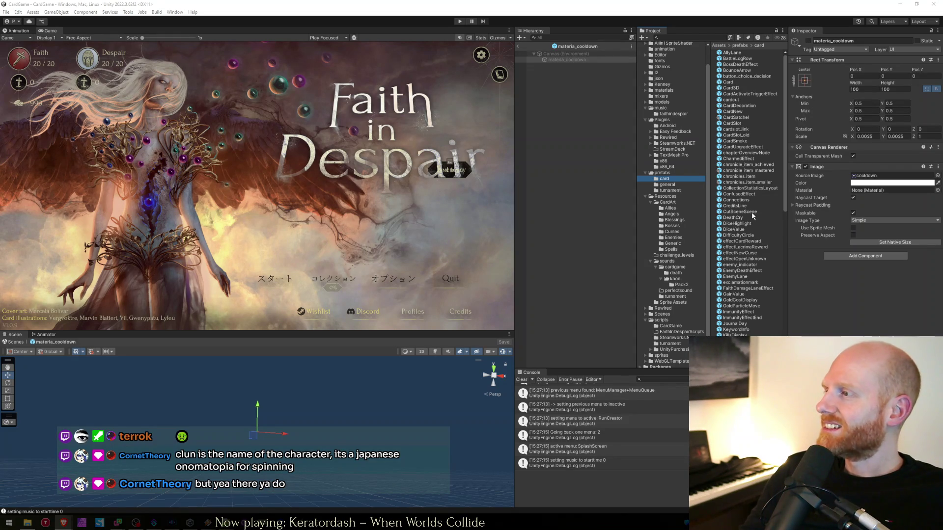
{"action": "left_click", "coordinate": [741, 201]}
{"action": "left_click", "coordinate": [747, 170]}
{"action": "left_click", "coordinate": [747, 159]}
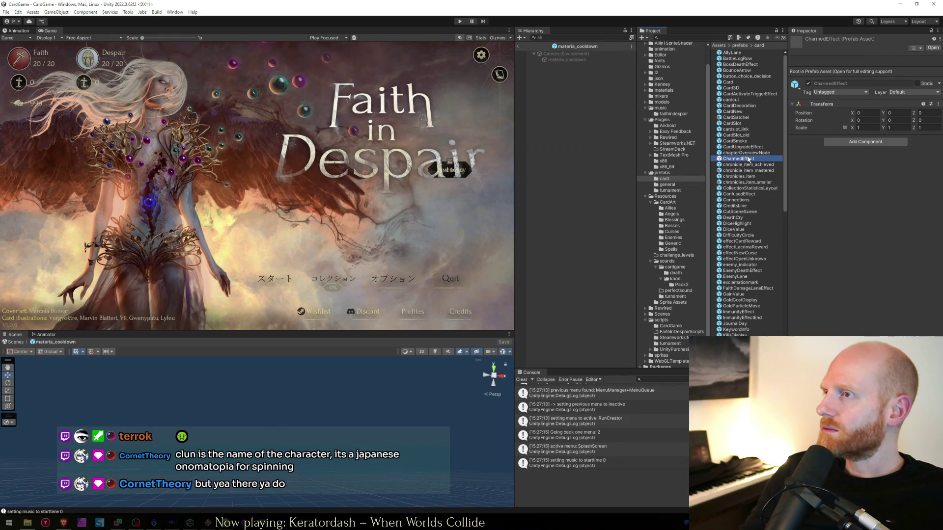
{"action": "left_click", "coordinate": [739, 130]}
{"action": "left_click", "coordinate": [739, 118]}
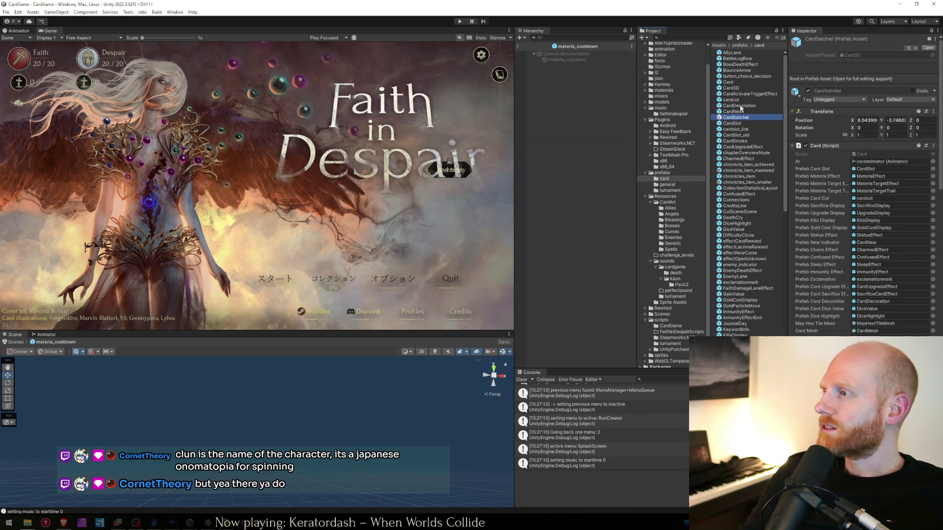
{"action": "left_click", "coordinate": [742, 106]}
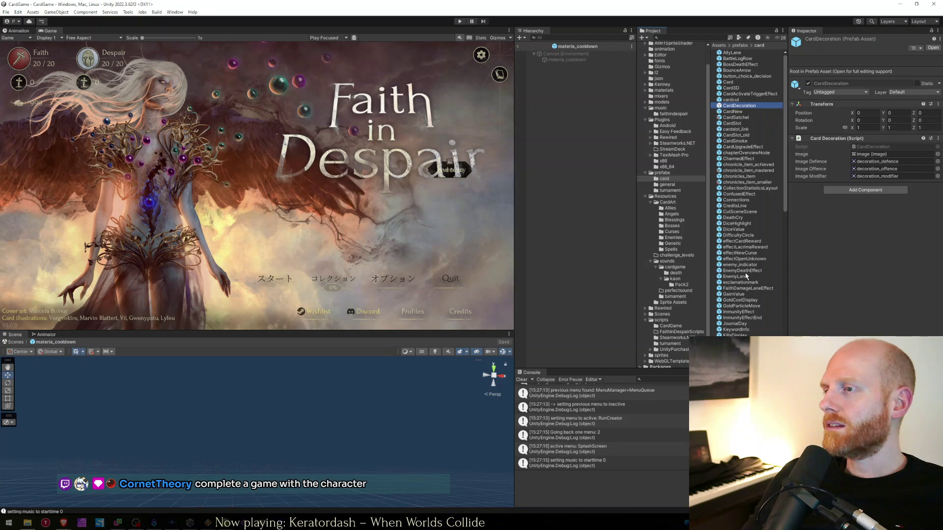
{"action": "left_click", "coordinate": [745, 272]}
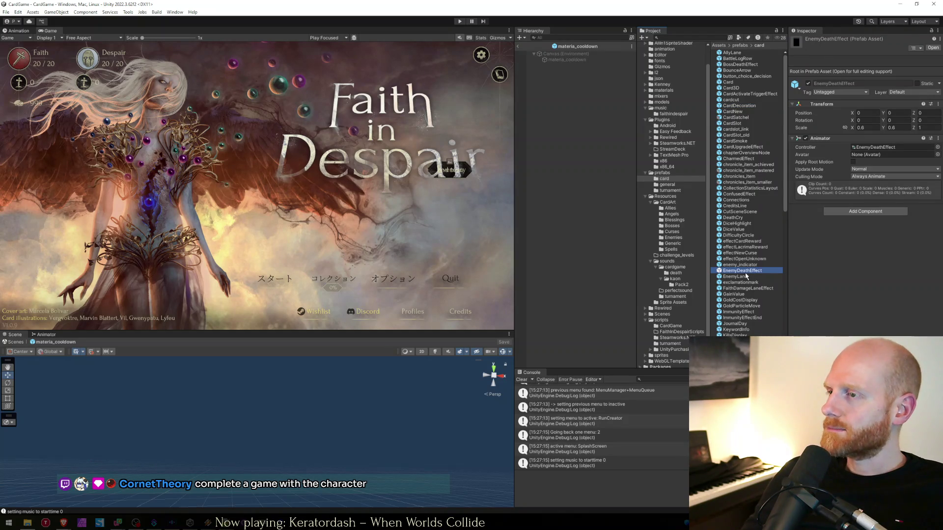
{"action": "scroll", "coordinate": [742, 309], "scroll_direction": "down", "scroll_amount": 10}
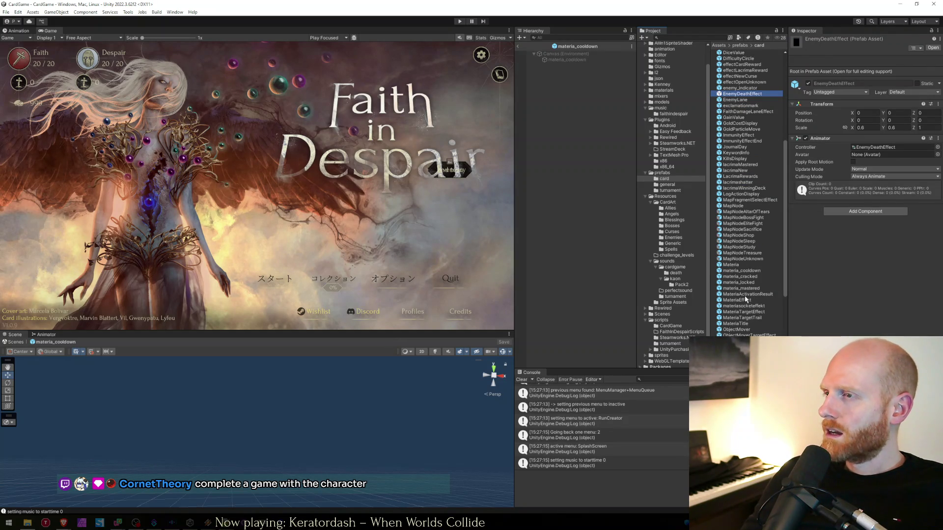
{"action": "left_click", "coordinate": [742, 260]}
{"action": "left_click", "coordinate": [735, 265]}
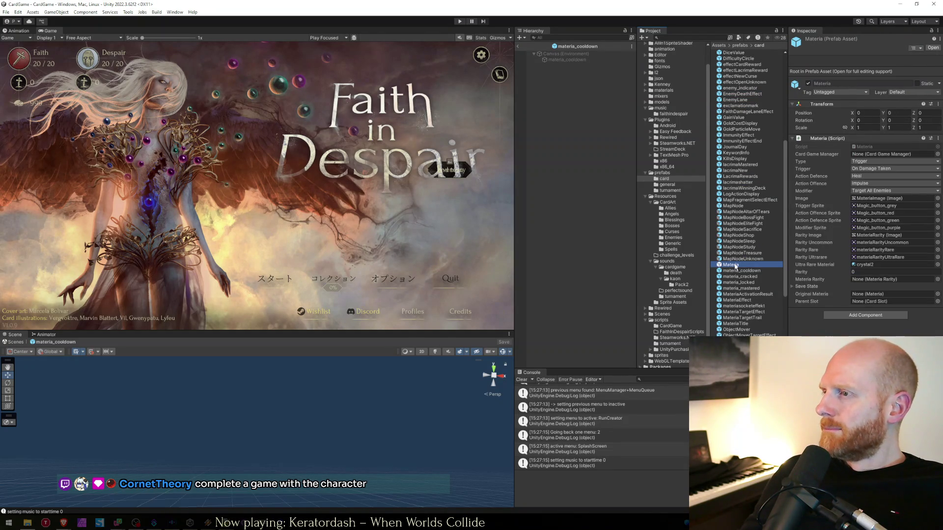
{"action": "scroll", "coordinate": [737, 268], "scroll_direction": "down", "scroll_amount": 5}
{"action": "left_click", "coordinate": [739, 271]}
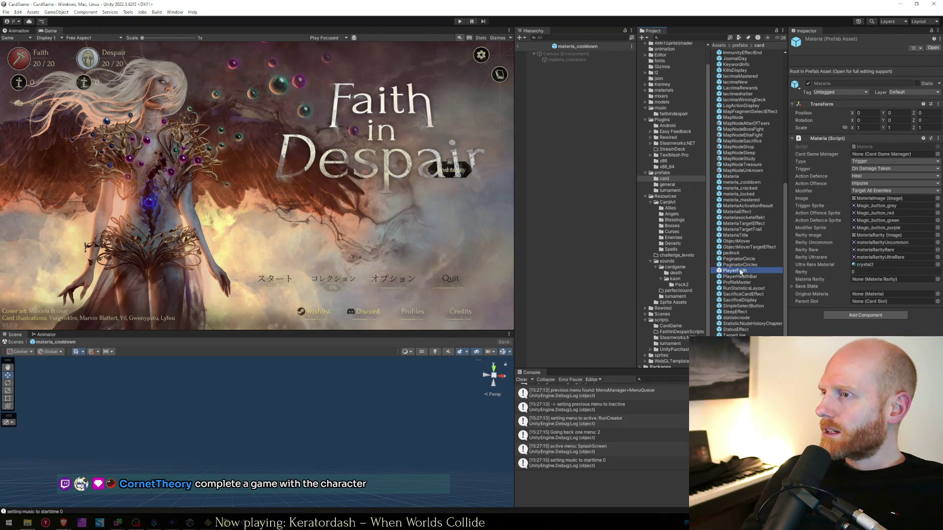
{"action": "scroll", "coordinate": [740, 275], "scroll_direction": "down", "scroll_amount": 2}
{"action": "left_click", "coordinate": [740, 275]}
{"action": "left_click", "coordinate": [566, 59]}
{"action": "left_click", "coordinate": [741, 157]}
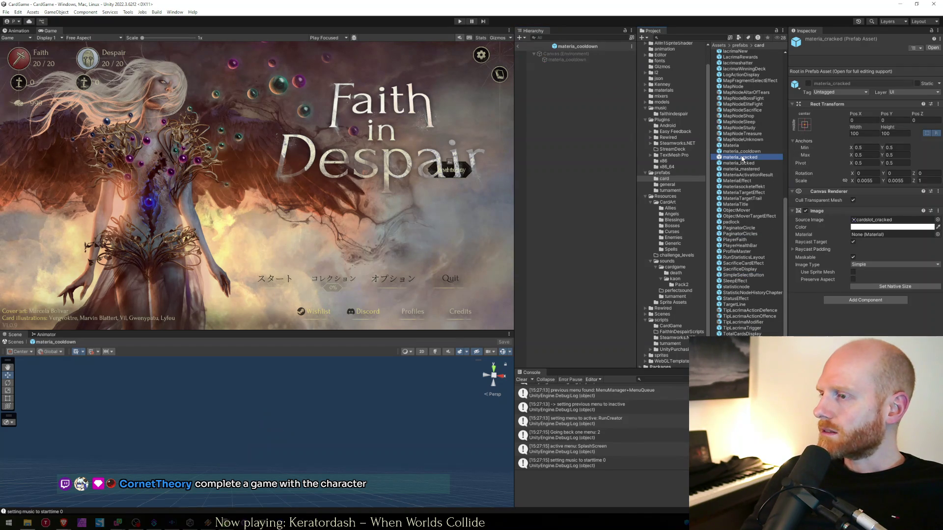
{"action": "scroll", "coordinate": [742, 158], "scroll_direction": "up", "scroll_amount": 10}
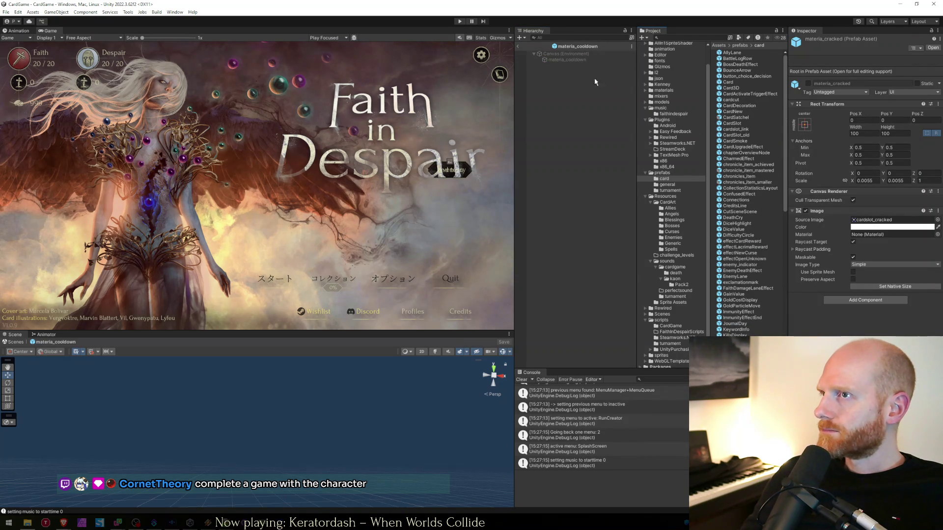
{"action": "right_click", "coordinate": [582, 60]}
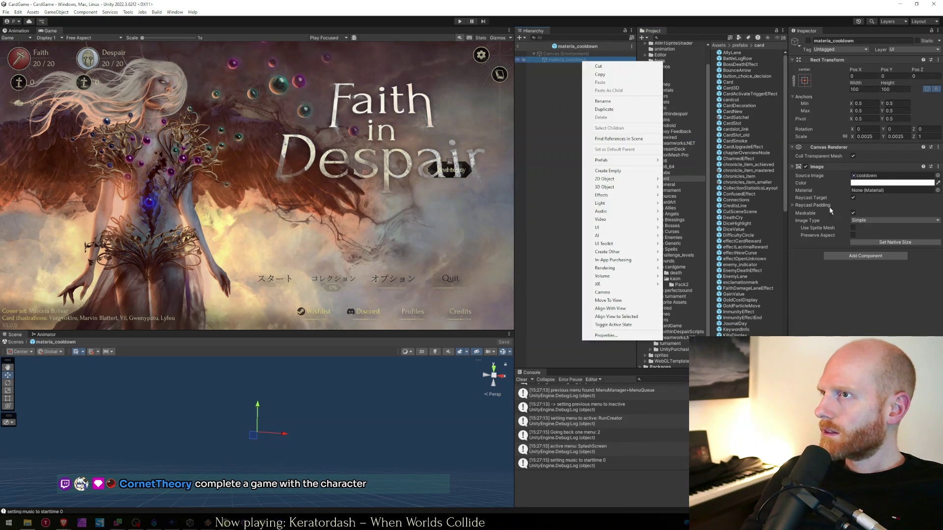
- Ping materia_cooldown's cooldown sprite, check its import settings, then show the prefab's components again
{"action": "left_click", "coordinate": [873, 177]}
{"action": "left_click", "coordinate": [730, 59]}
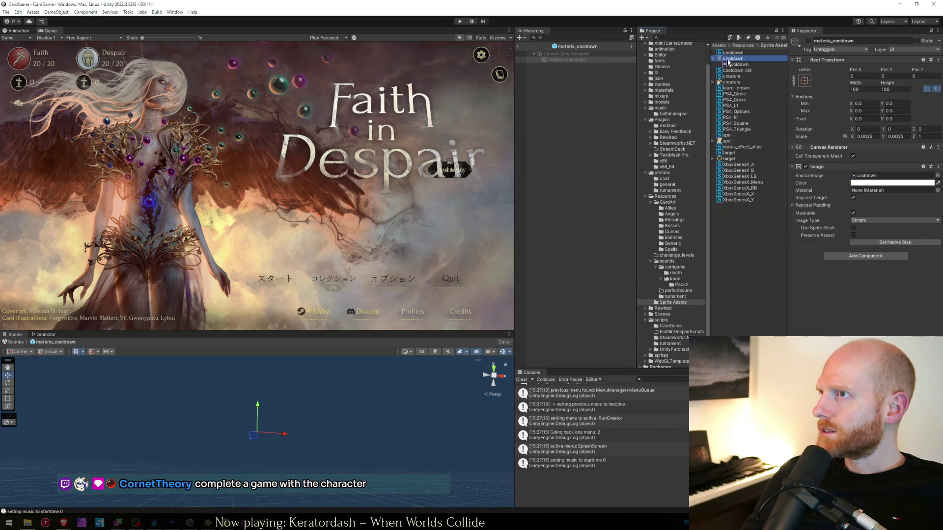
{"action": "left_click", "coordinate": [588, 60]}
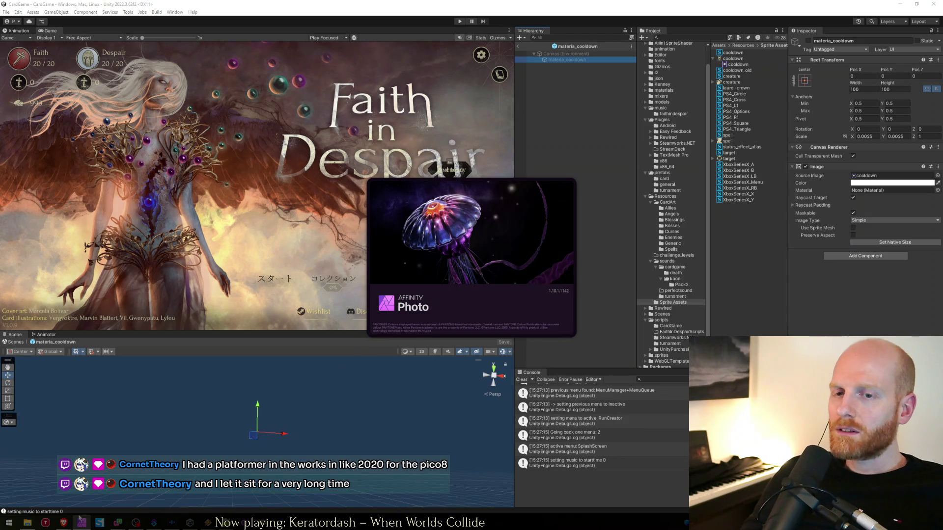
- Search 'bubble bobble' in a new Brave tab and preview the Nintendo Switch image
{"action": "left_click", "coordinate": [64, 523]}
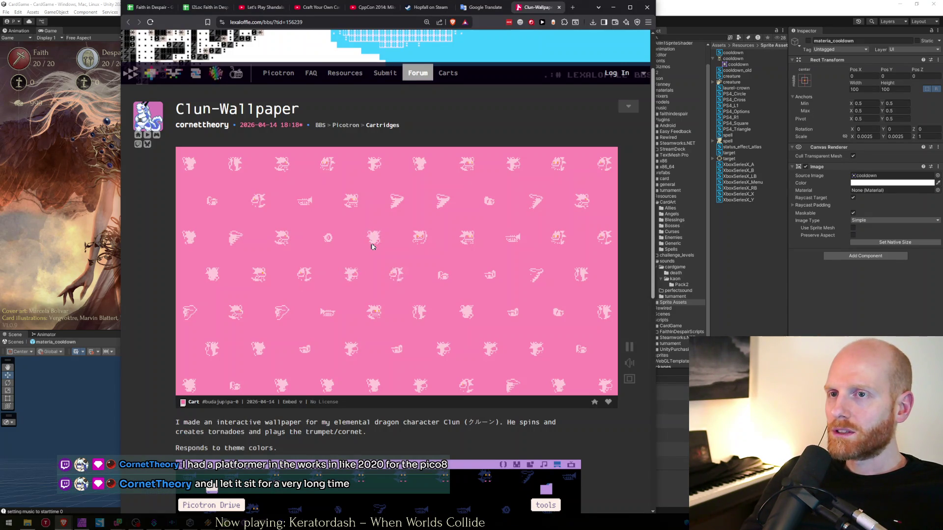
{"action": "key", "text": "ctrl+t"}
{"action": "type", "text": "bubble bob"}
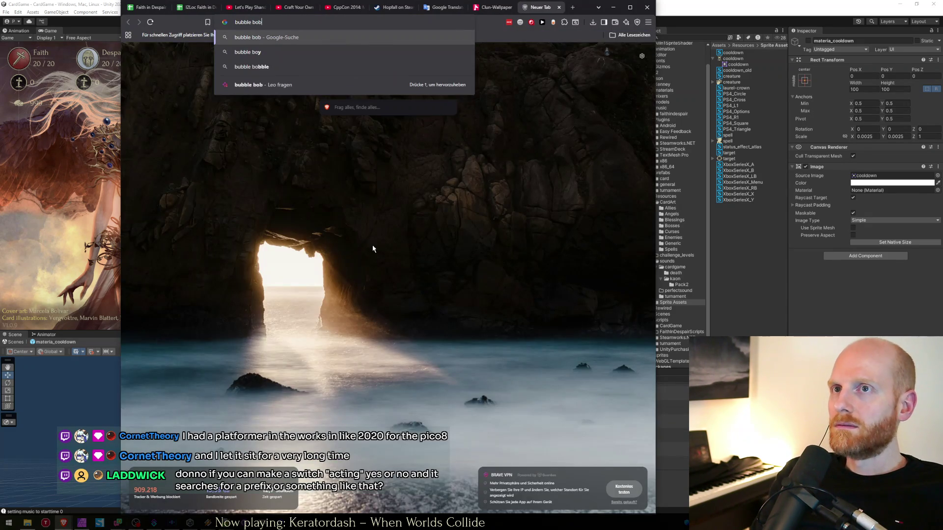
{"action": "type", "text": "ble"}
{"action": "key", "text": "Return"}
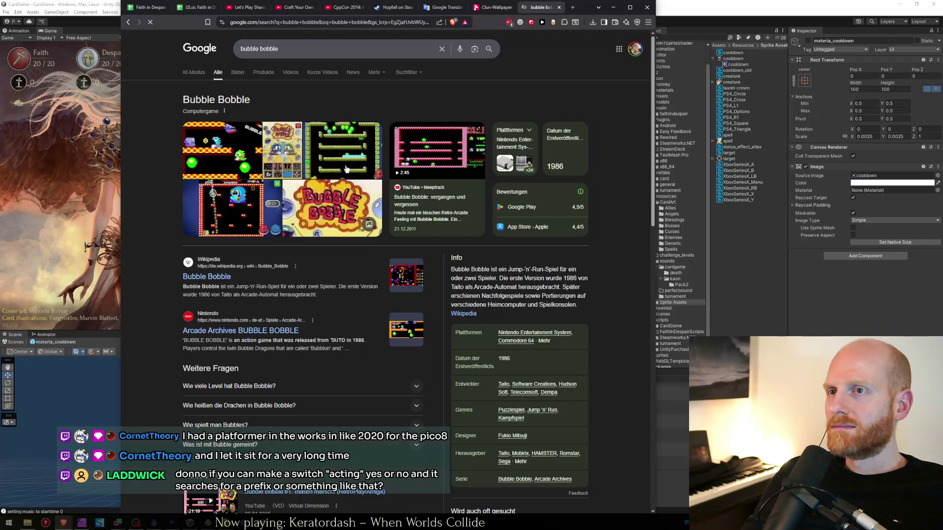
{"action": "left_click", "coordinate": [222, 150]}
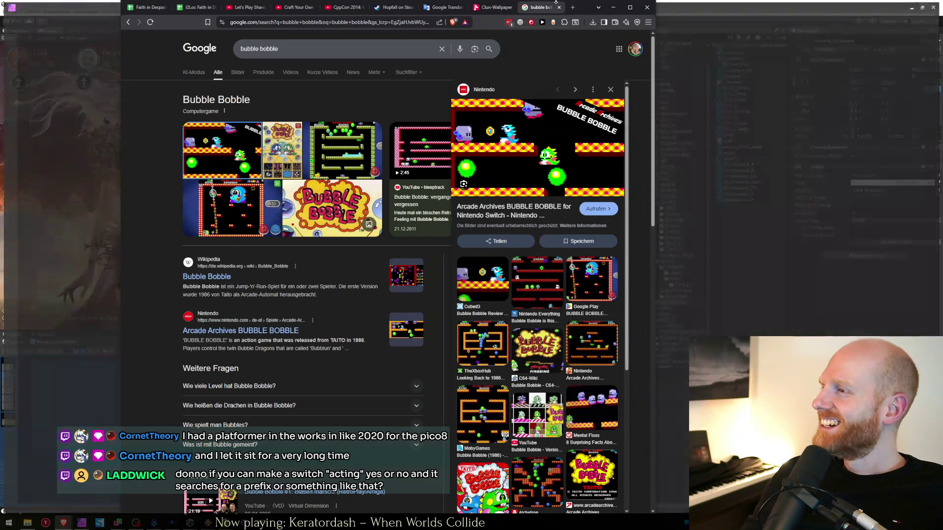
- Close the Bubble Bobble and Clun-Wallpaper tabs and minimise Brave
{"action": "left_click", "coordinate": [489, 6]}
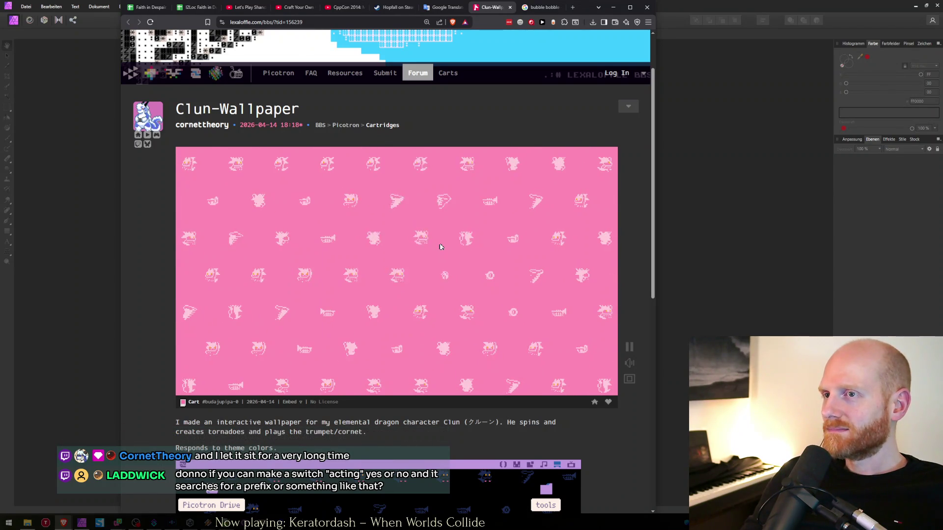
{"action": "key", "text": "ctrl+Tab"}
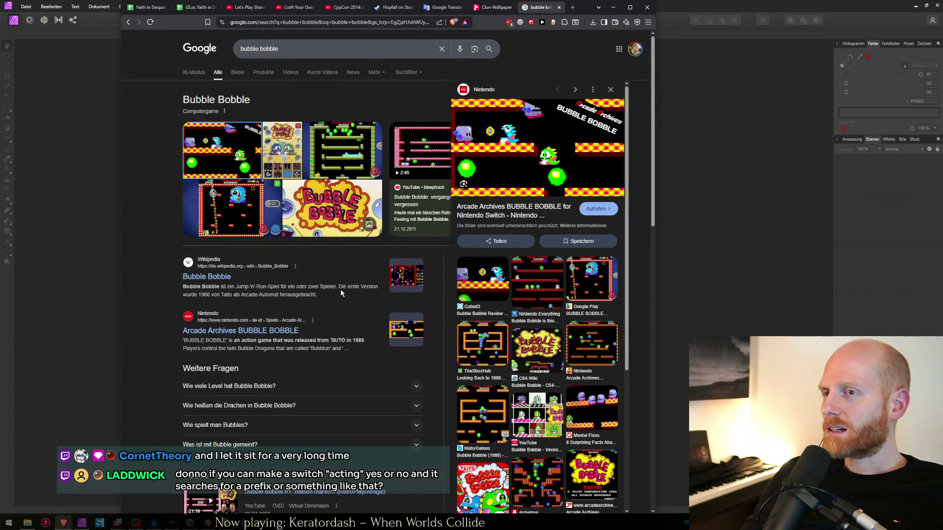
{"action": "key", "text": "ctrl+w"}
{"action": "key", "text": "ctrl+w"}
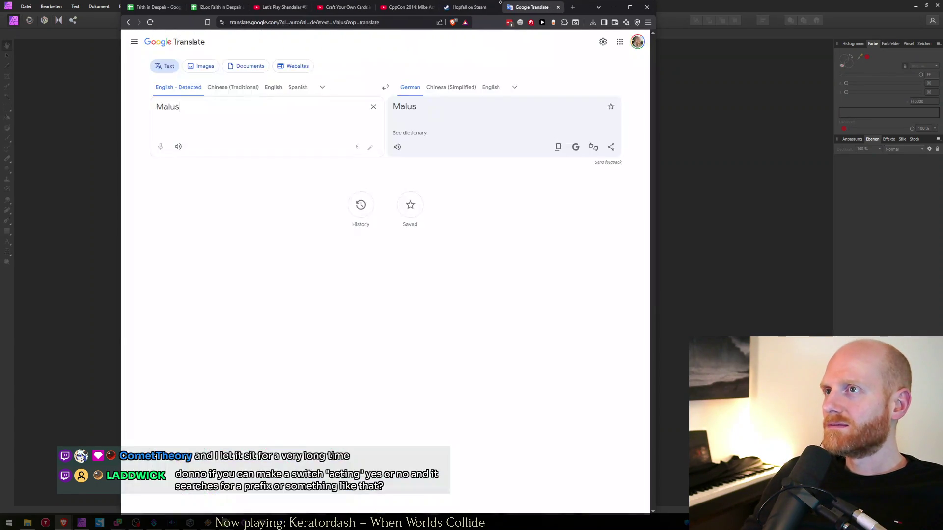
{"action": "left_click", "coordinate": [613, 7]}
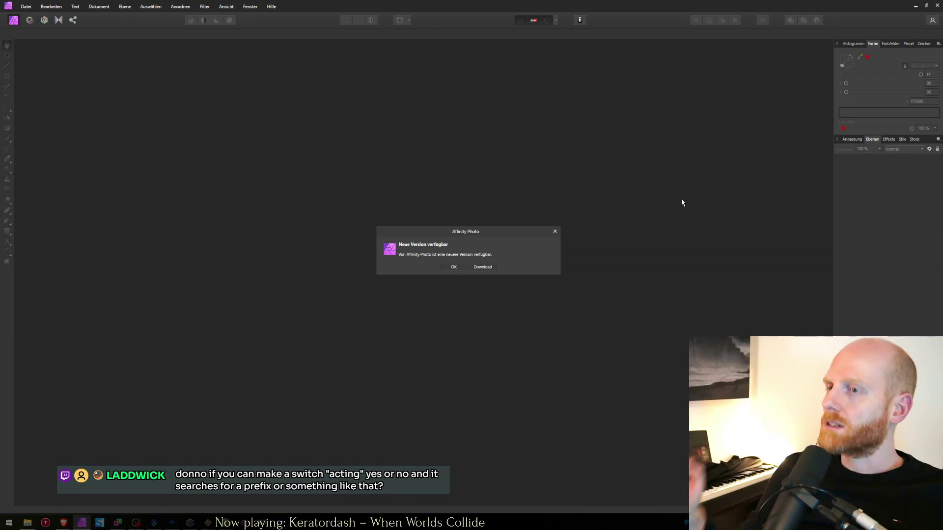
- Dismiss the new-version notice and create a new 128 × 128 px document
{"action": "left_click", "coordinate": [454, 268]}
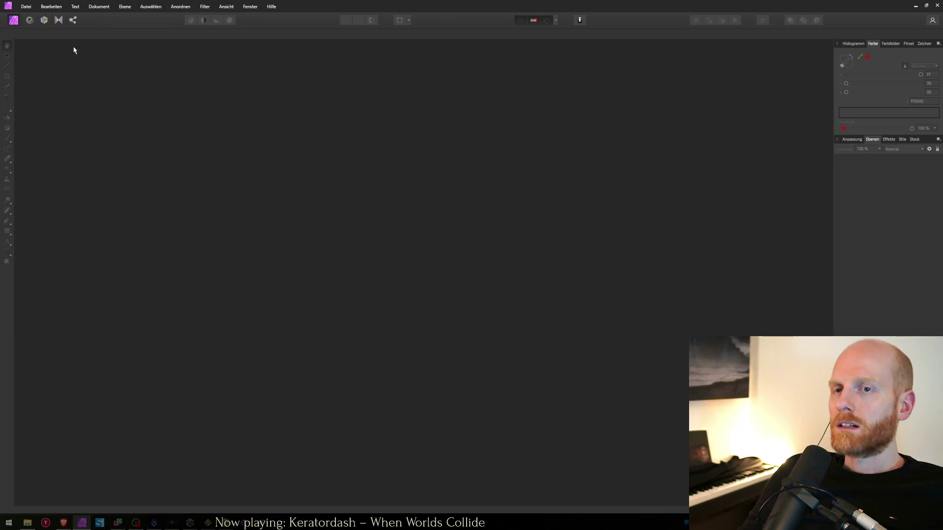
{"action": "left_click", "coordinate": [26, 6]}
{"action": "left_click", "coordinate": [392, 251]}
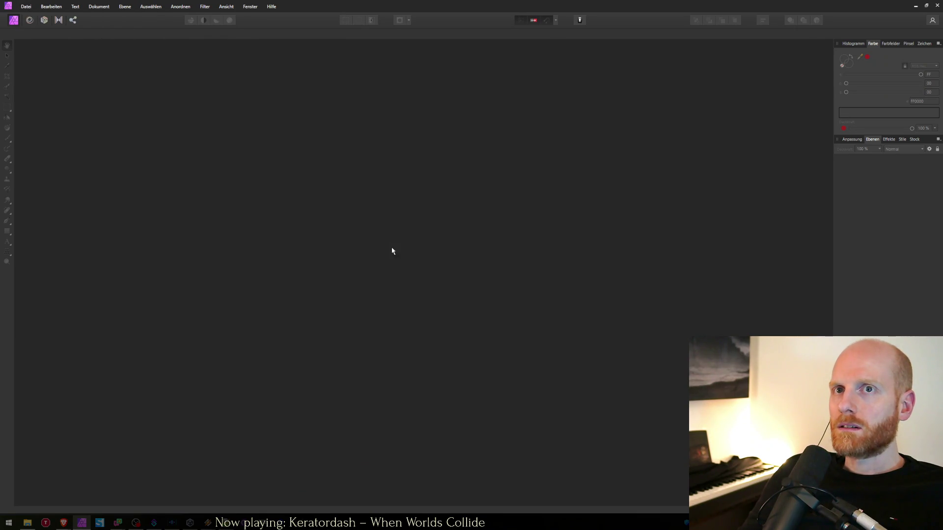
{"action": "key", "text": "ctrl+n"}
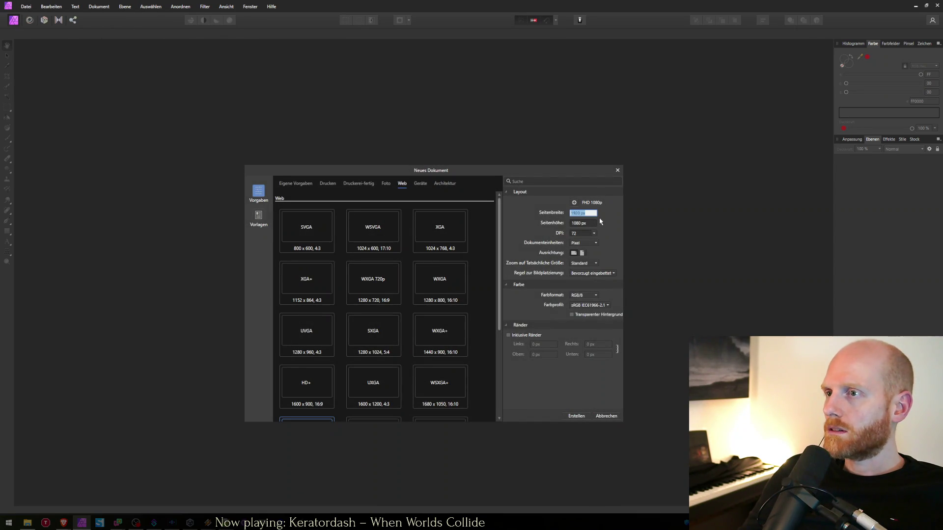
{"action": "type", "text": "080"}
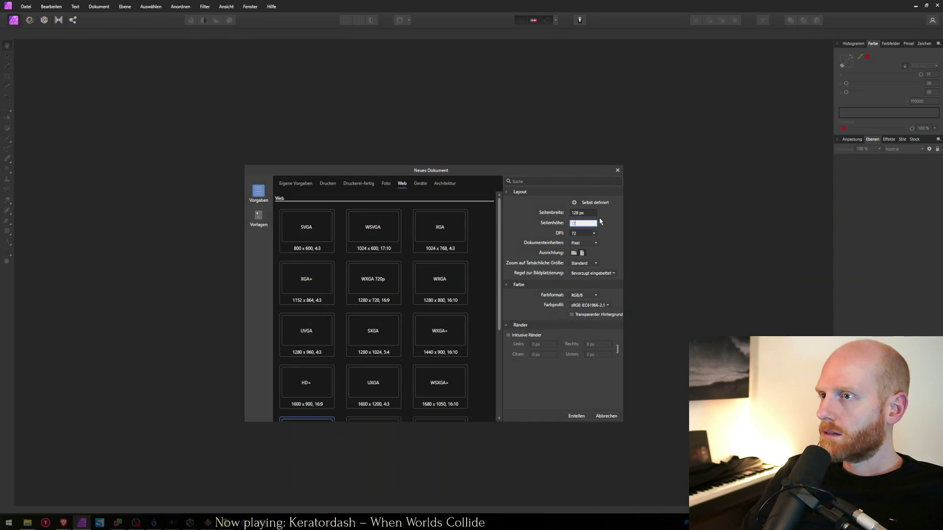
{"action": "key", "text": "Return"}
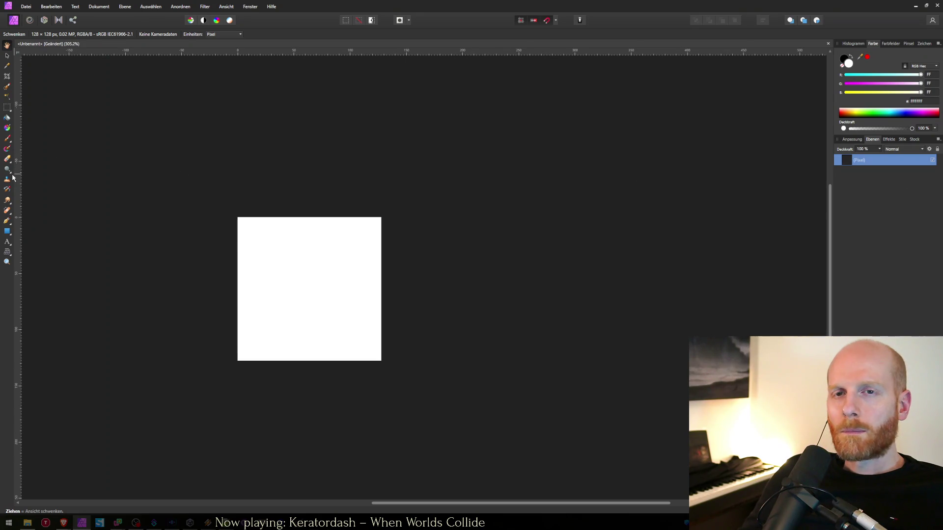
- Try a black brush of about 104 px, then the clone painting tool
{"action": "key", "text": "b"}
{"action": "key", "text": "x"}
{"action": "left_click_drag", "start_coordinate": [301, 280], "coordinate": [303, 278]}
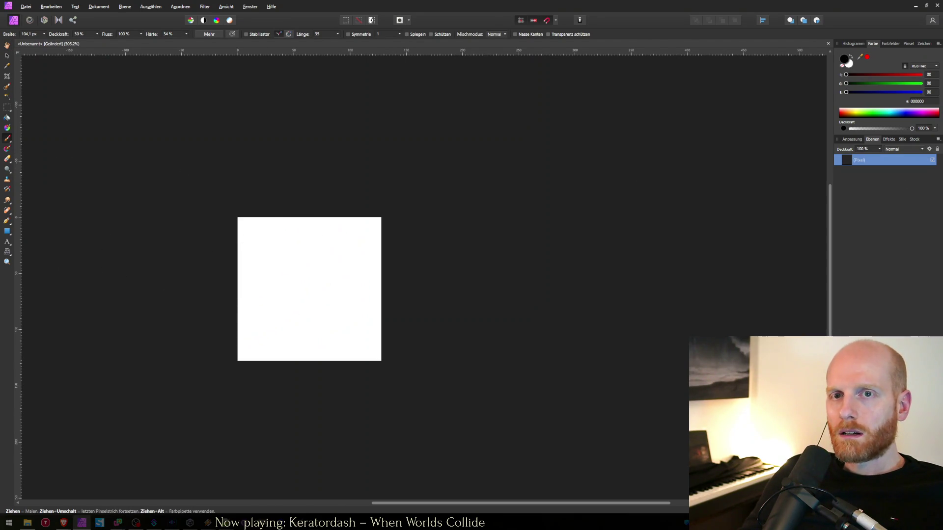
{"action": "left_click", "coordinate": [7, 189]}
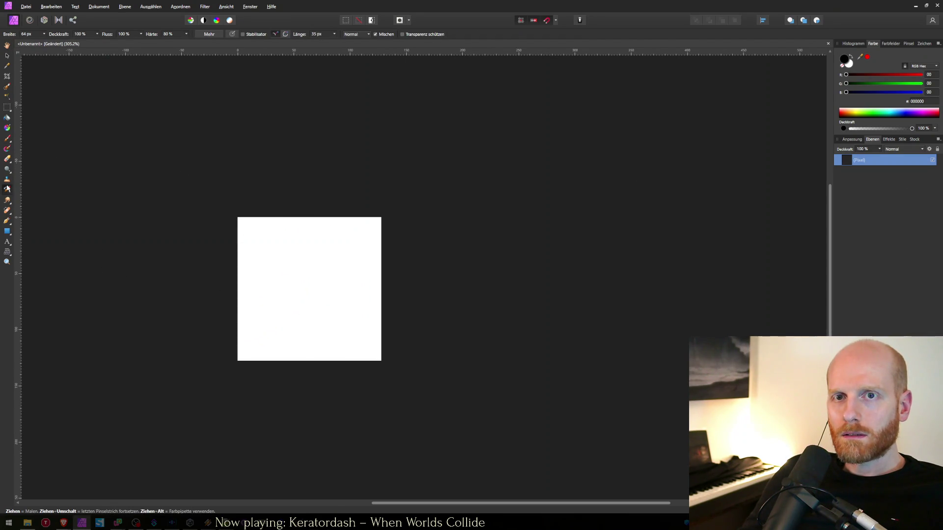
{"action": "left_click", "coordinate": [7, 169]}
{"action": "left_click", "coordinate": [7, 180]}
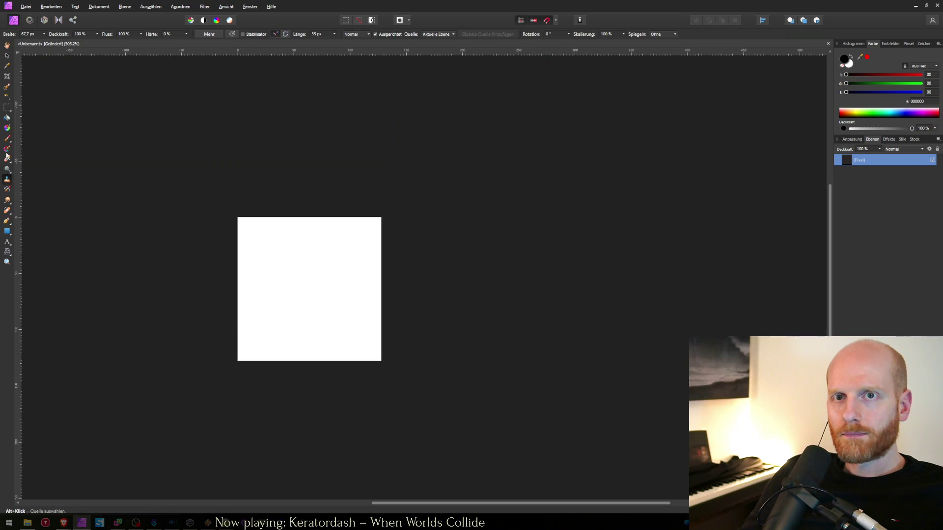
- Choose the Gradient tool and reselect the pixel layer
{"action": "left_click", "coordinate": [7, 129]}
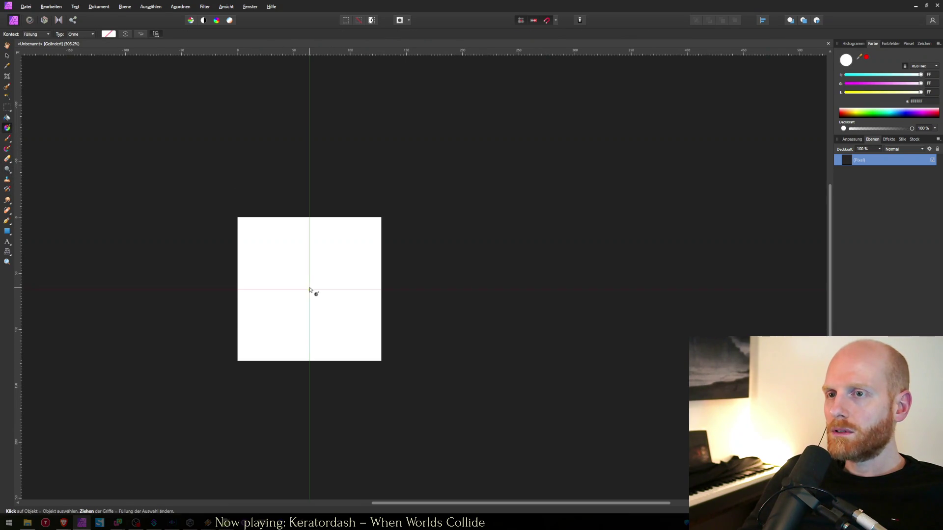
{"action": "left_click", "coordinate": [310, 291]}
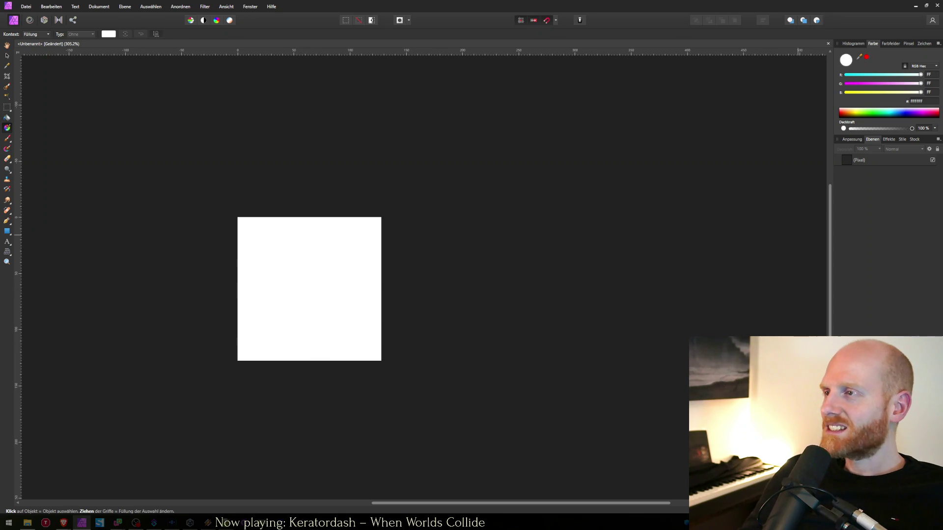
{"action": "left_click", "coordinate": [861, 163]}
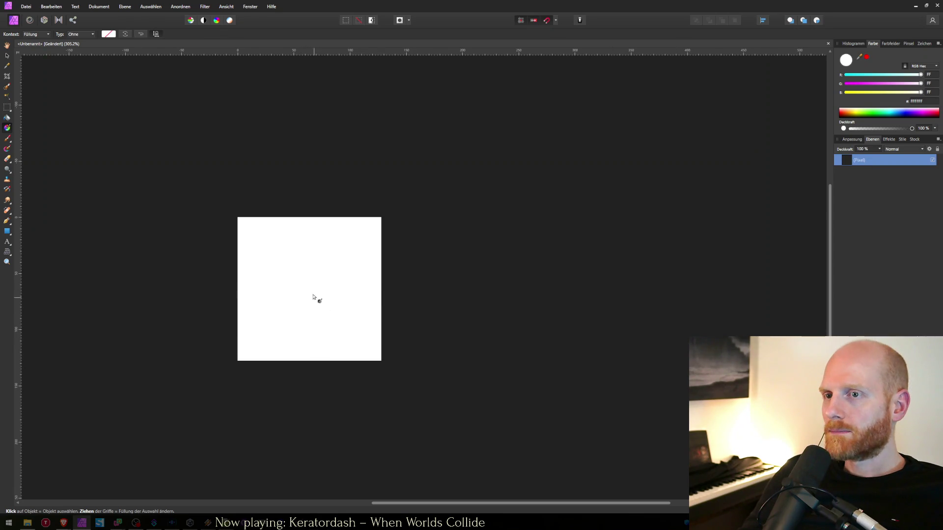
- Fill the 128 × 128 px square with a centred Radial gradient, white middle fading to black at the right edge
{"action": "left_click_drag", "start_coordinate": [310, 290], "coordinate": [381, 361]}
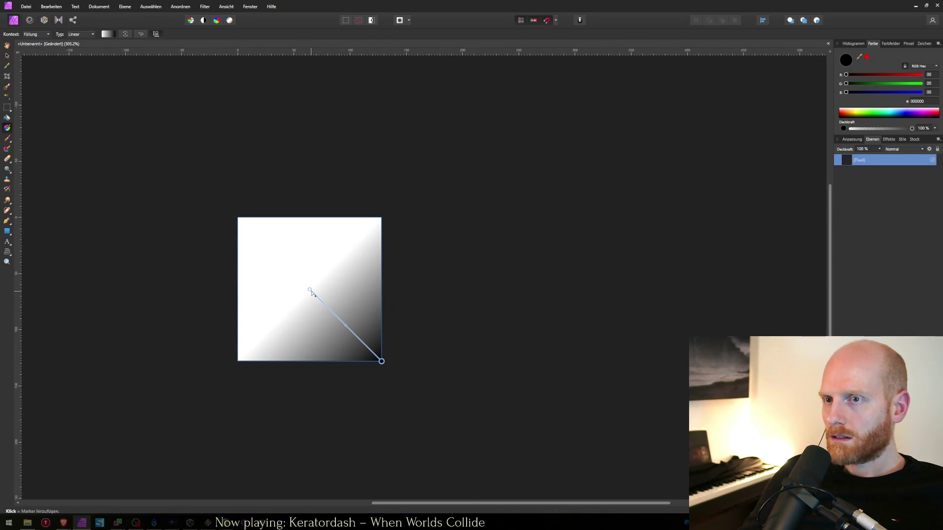
{"action": "left_click_drag", "start_coordinate": [309, 290], "coordinate": [241, 219]}
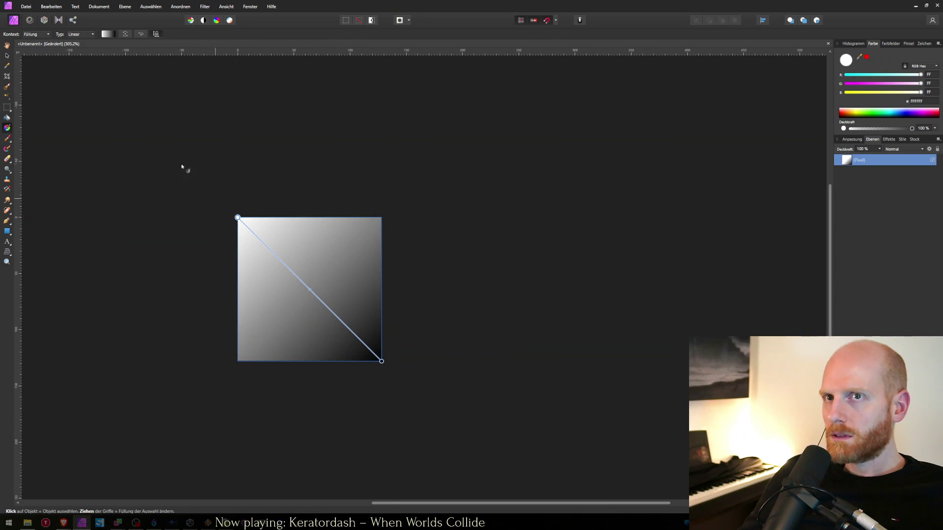
{"action": "left_click", "coordinate": [82, 34]}
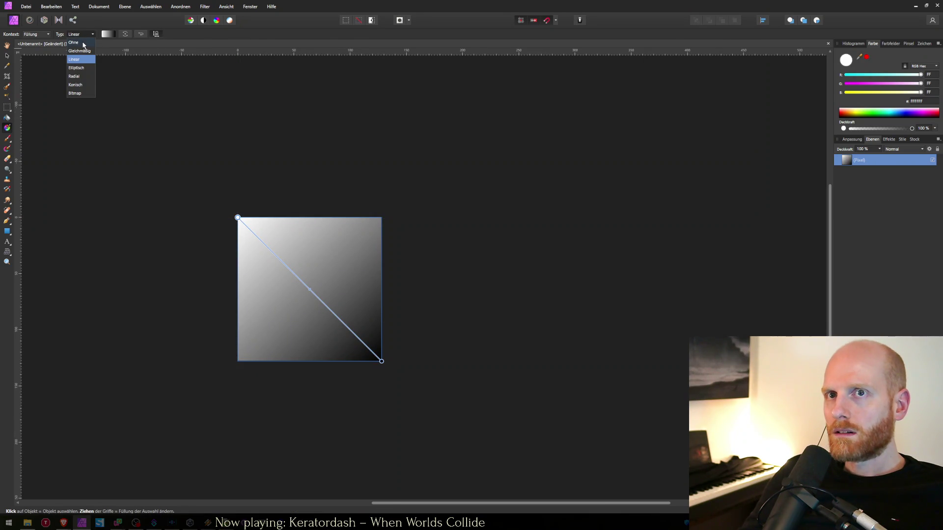
{"action": "left_click", "coordinate": [82, 76]}
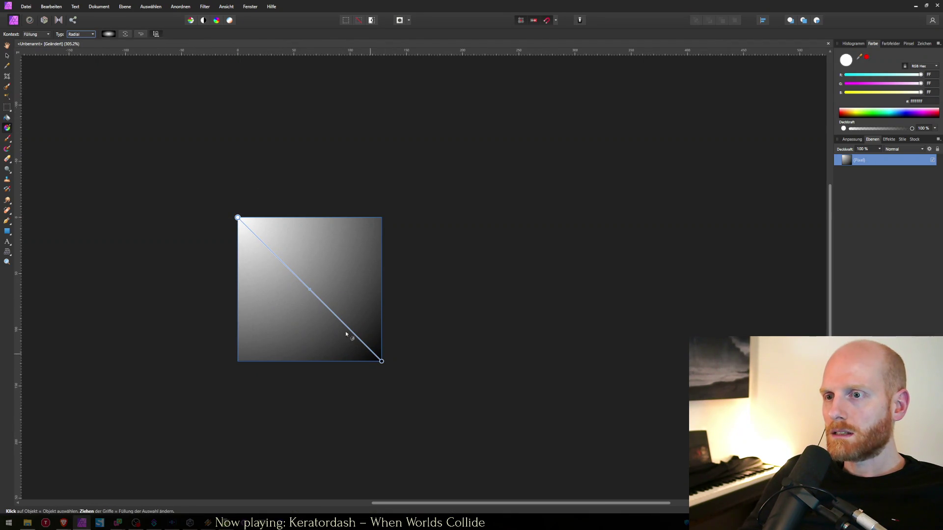
{"action": "mouse_move", "coordinate": [241, 228]}
{"action": "left_mouse_down"}
{"action": "mouse_move", "coordinate": [319, 294]}
{"action": "mouse_move", "coordinate": [309, 290]}
{"action": "left_mouse_up"}
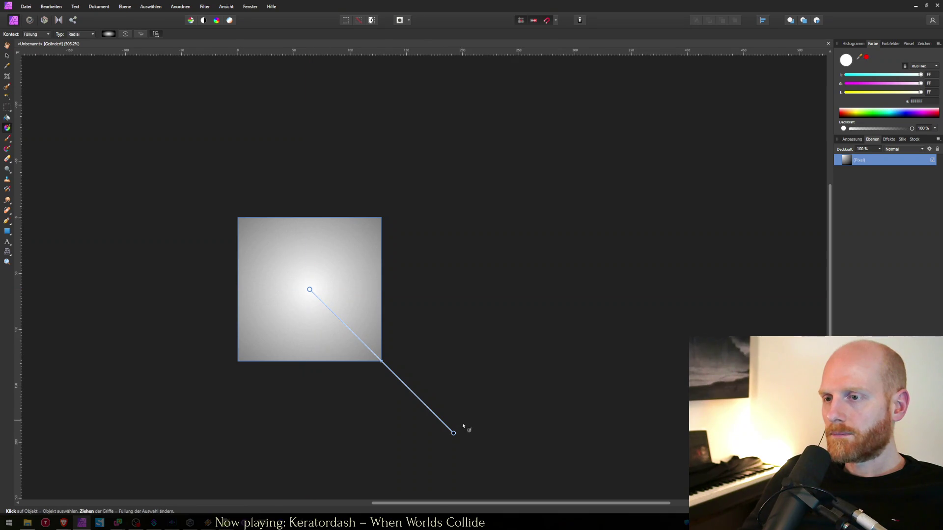
{"action": "mouse_move", "coordinate": [453, 434]}
{"action": "left_mouse_down"}
{"action": "mouse_move", "coordinate": [377, 362]}
{"action": "mouse_move", "coordinate": [382, 290]}
{"action": "left_mouse_up"}
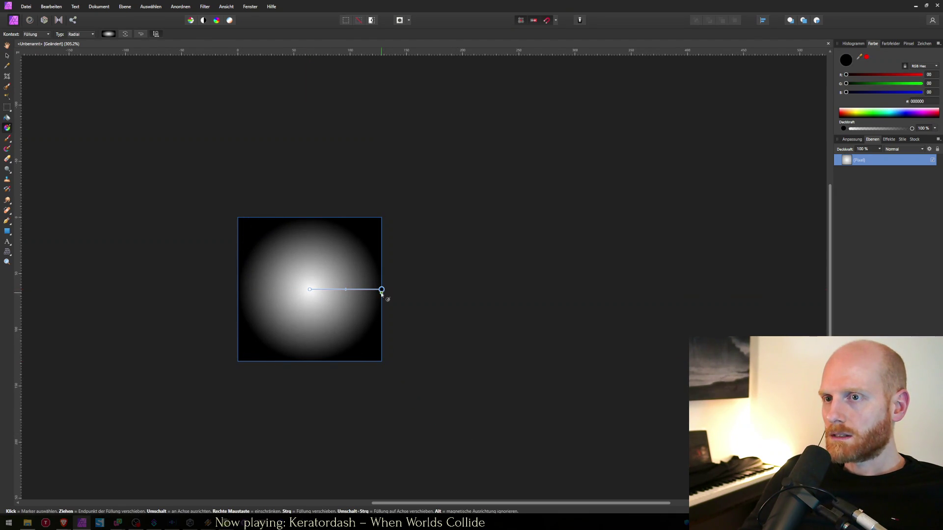
{"action": "left_click", "coordinate": [109, 33]}
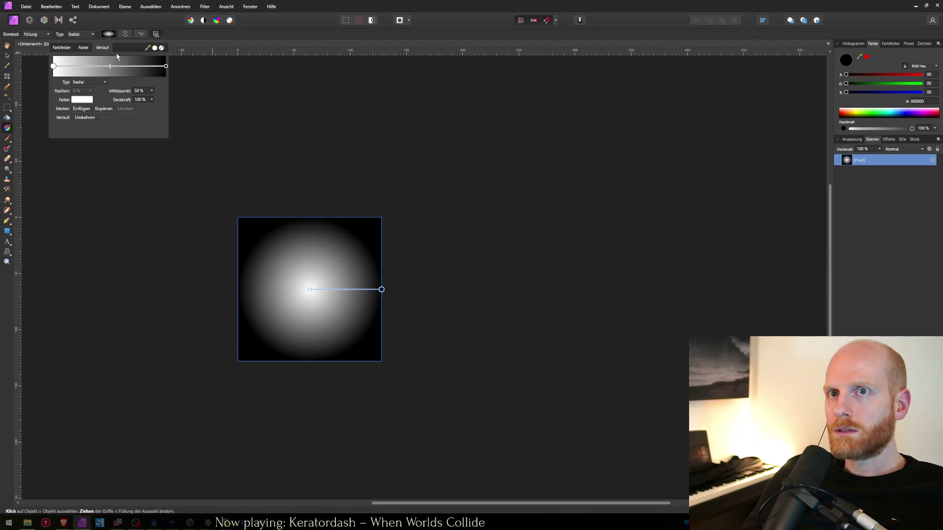
- Set both gradient stops to black in the Verlauf editor
{"action": "left_click", "coordinate": [166, 66]}
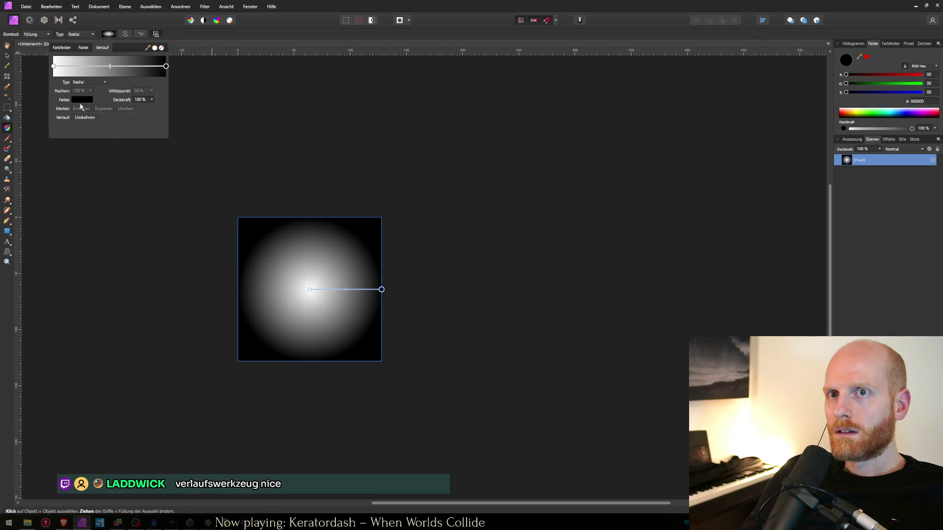
{"action": "left_click", "coordinate": [84, 99]}
{"action": "mouse_move", "coordinate": [93, 164]}
{"action": "left_mouse_down"}
{"action": "mouse_move", "coordinate": [76, 165]}
{"action": "mouse_move", "coordinate": [91, 197]}
{"action": "left_mouse_up"}
{"action": "left_click", "coordinate": [53, 66]}
{"action": "left_click", "coordinate": [76, 101]}
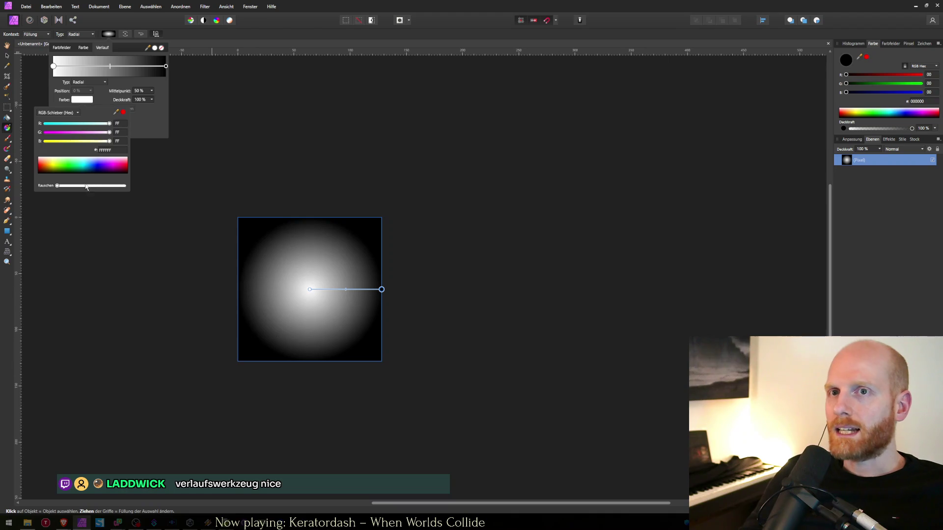
{"action": "left_click_drag", "start_coordinate": [84, 172], "coordinate": [85, 180]}
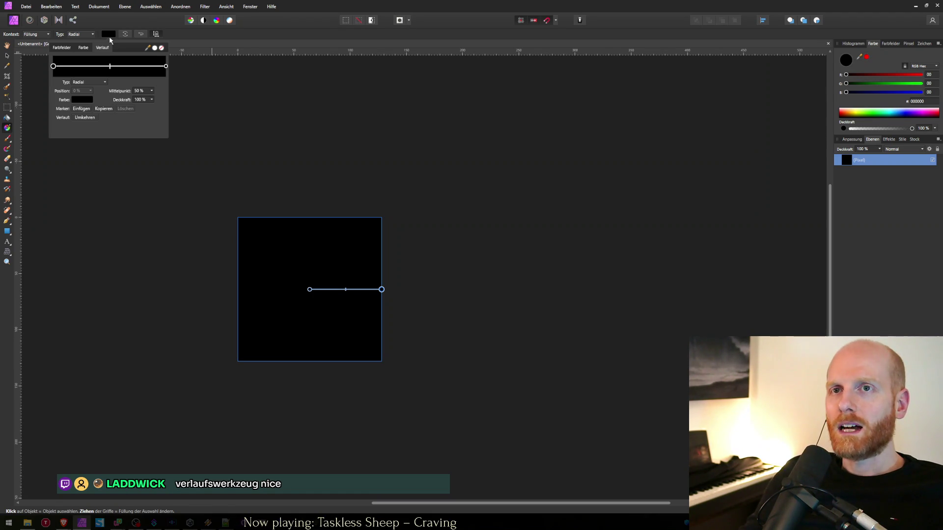
- Lower the end stop's Deckkraft to 0 % so the gradient fades to transparent
{"action": "left_click", "coordinate": [167, 67]}
{"action": "left_click", "coordinate": [53, 66]}
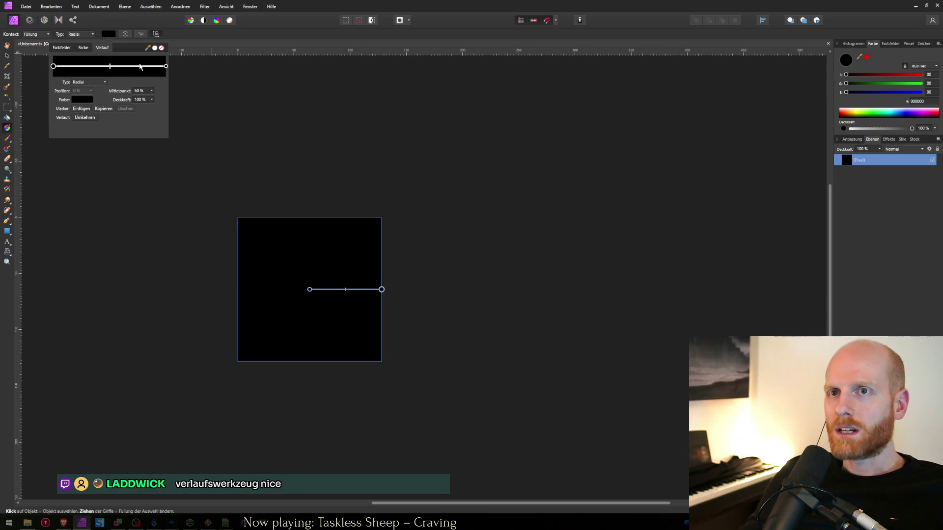
{"action": "left_click", "coordinate": [166, 66]}
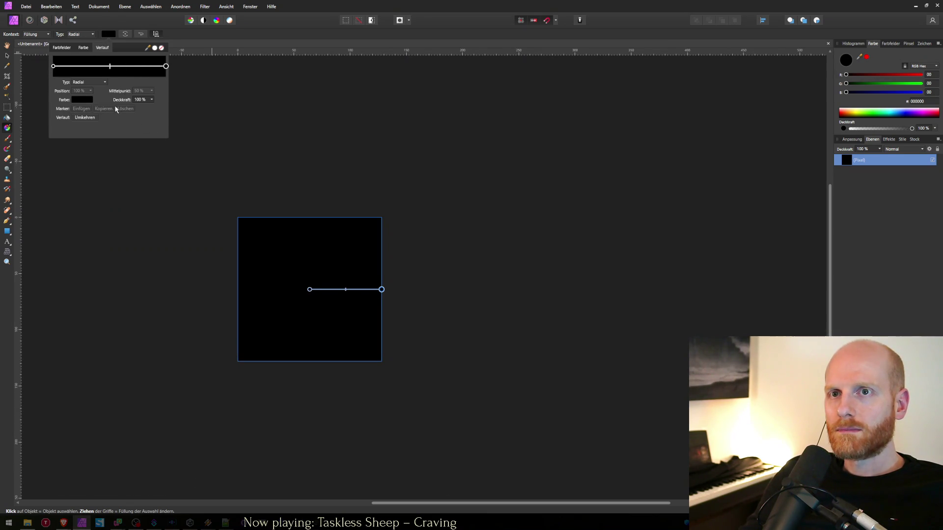
{"action": "left_click", "coordinate": [152, 101]}
{"action": "left_click_drag", "start_coordinate": [153, 107], "coordinate": [102, 107]}
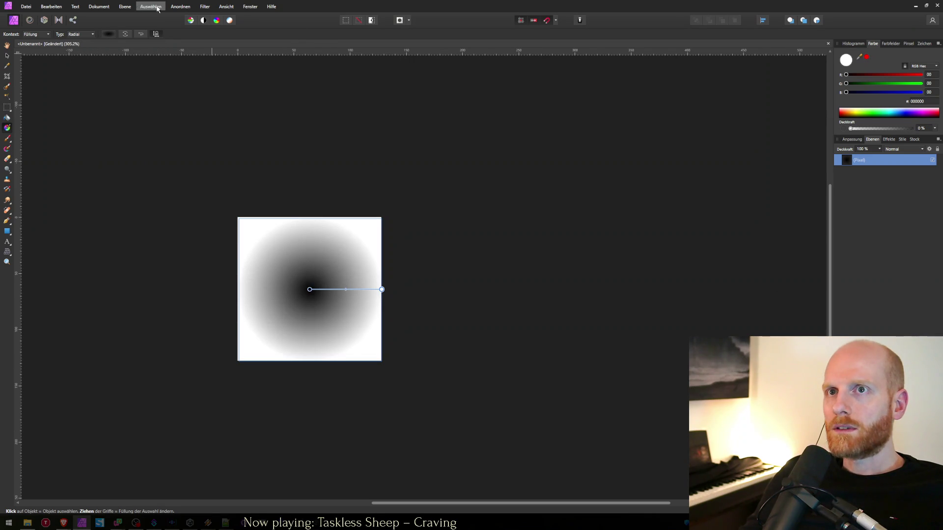
- Enable Dokument > Transparenter Hintergrund and reselect the gradient pixel layer with the Gradient tool
{"action": "left_click", "coordinate": [99, 7]}
{"action": "left_click", "coordinate": [122, 82]}
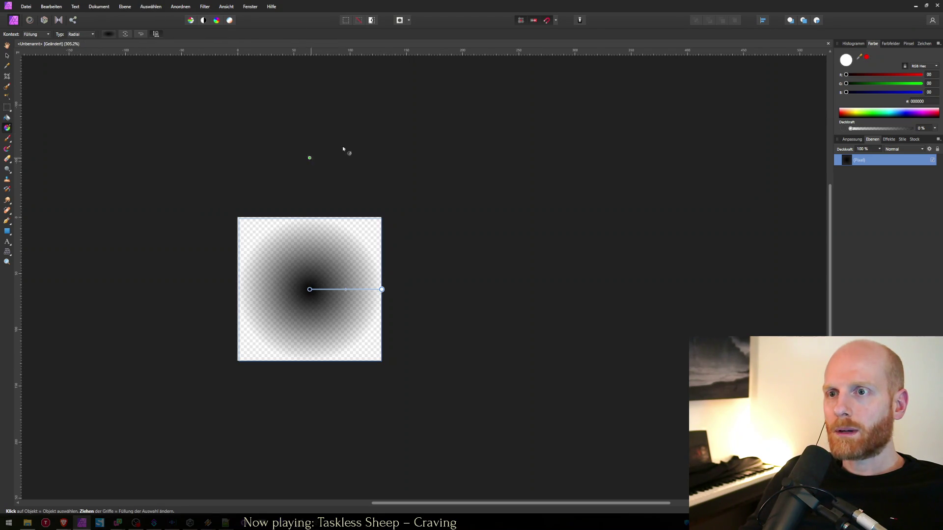
{"action": "left_click", "coordinate": [7, 56]}
{"action": "left_click", "coordinate": [125, 107]}
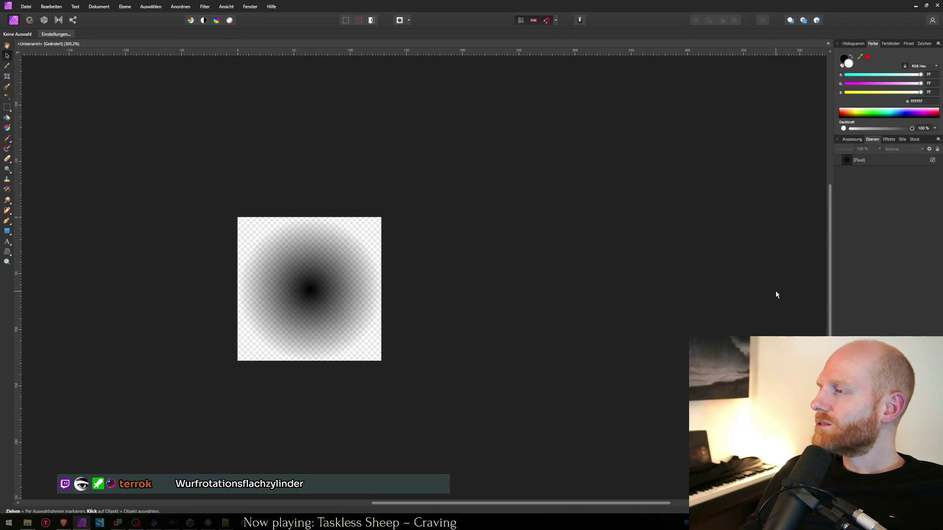
{"action": "left_click", "coordinate": [865, 160]}
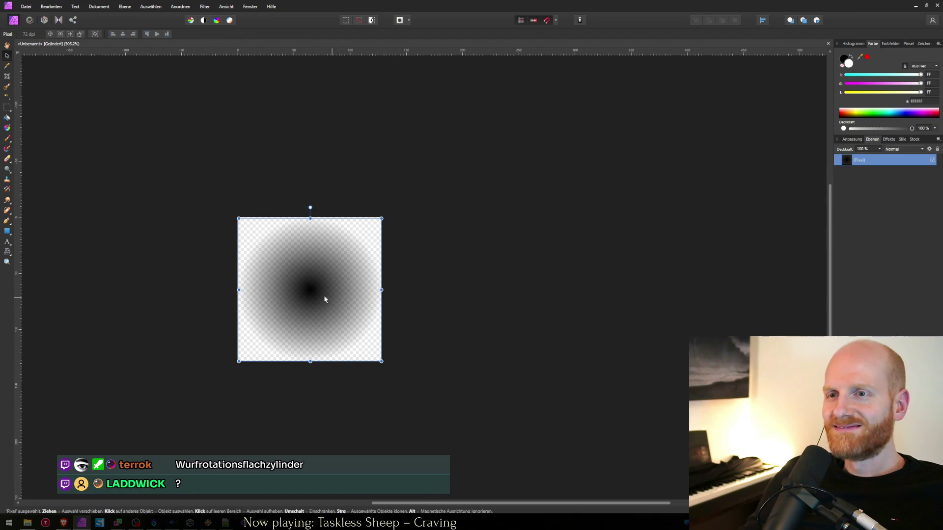
{"action": "left_click", "coordinate": [8, 129]}
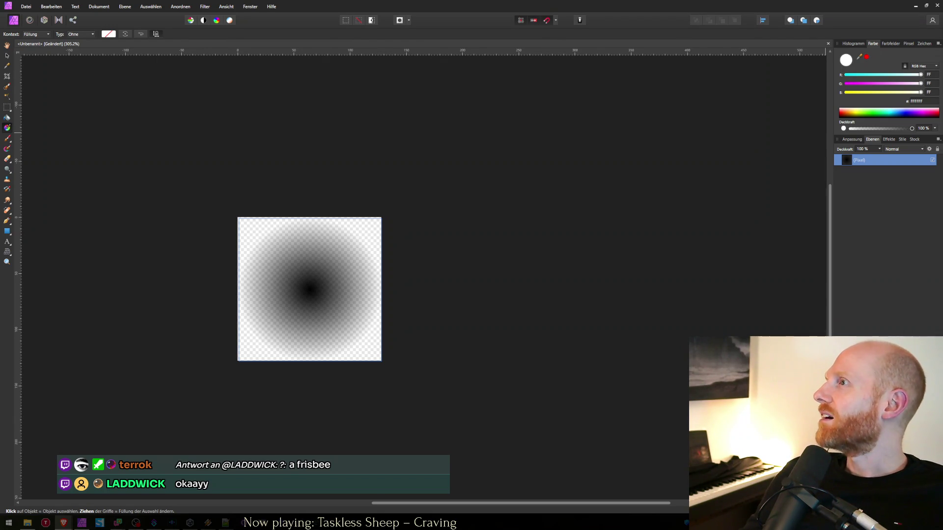
{"action": "key", "text": "alt+Tab"}
- Enlarge the AI overview and highlight the line calling German the language of science and engineering
{"action": "mouse_move", "coordinate": [211, 267]}
{"action": "left_mouse_down"}
{"action": "mouse_move", "coordinate": [138, 245]}
{"action": "mouse_move", "coordinate": [138, 232]}
{"action": "mouse_move", "coordinate": [202, 256]}
{"action": "left_mouse_up"}
{"action": "left_click", "coordinate": [149, 235]}
{"action": "key", "text": "ctrl+plus"}
{"action": "key", "text": "ctrl+plus"}
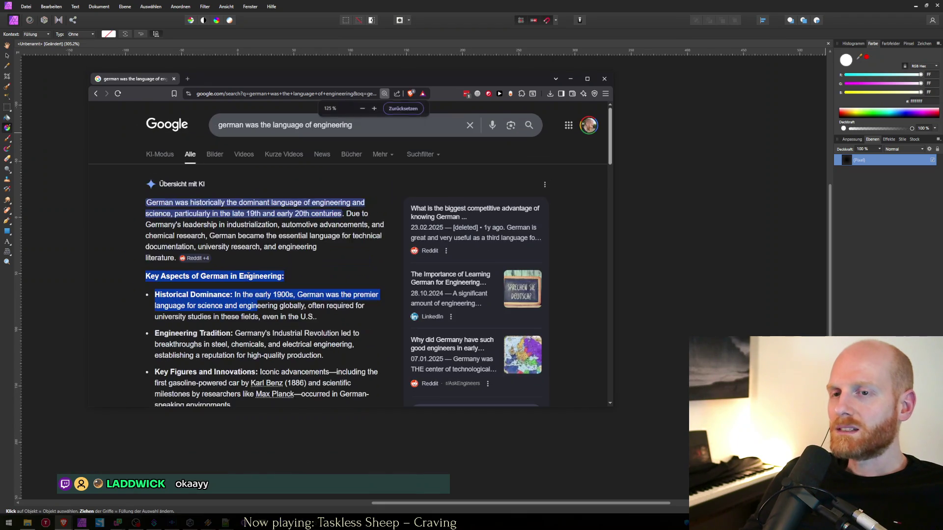
{"action": "mouse_move", "coordinate": [305, 284]}
{"action": "left_mouse_down"}
{"action": "mouse_move", "coordinate": [278, 283]}
{"action": "mouse_move", "coordinate": [295, 277]}
{"action": "left_mouse_up"}
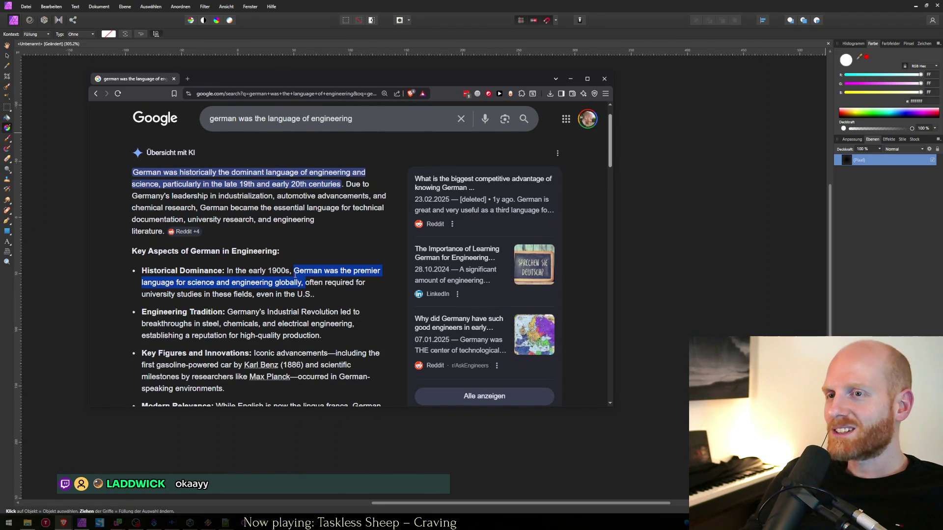
{"action": "double_click", "coordinate": [332, 270]}
{"action": "mouse_move", "coordinate": [310, 276]}
{"action": "left_mouse_down"}
{"action": "mouse_move", "coordinate": [212, 283]}
{"action": "mouse_move", "coordinate": [273, 283]}
{"action": "left_mouse_up"}
{"action": "left_click", "coordinate": [273, 284]}
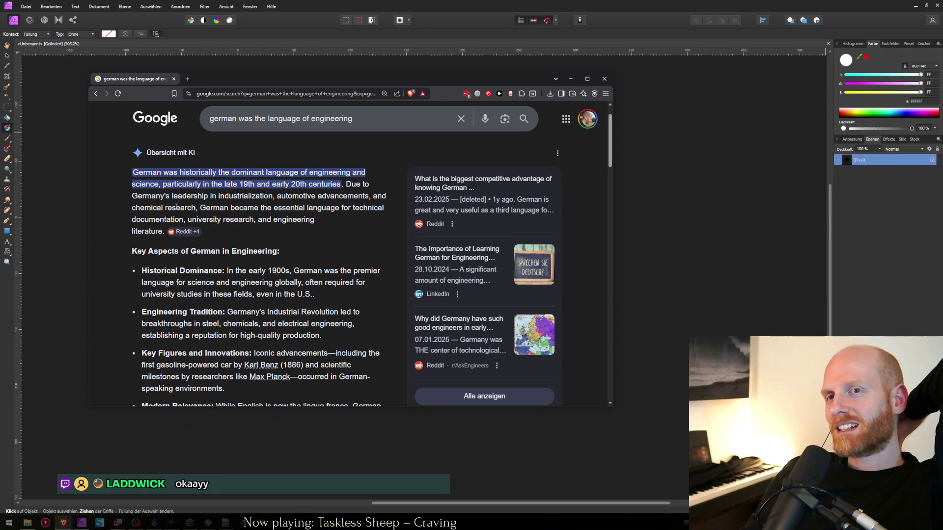
- Highlight the overview's opening and Modern Relevance passages, then drag the browser aside to reveal Affinity Photo
{"action": "mouse_move", "coordinate": [205, 209]}
{"action": "left_mouse_down"}
{"action": "mouse_move", "coordinate": [360, 209]}
{"action": "mouse_move", "coordinate": [184, 220]}
{"action": "mouse_move", "coordinate": [218, 220]}
{"action": "mouse_move", "coordinate": [254, 243]}
{"action": "left_mouse_up"}
{"action": "scroll", "coordinate": [253, 243], "scroll_direction": "down", "scroll_amount": 3}
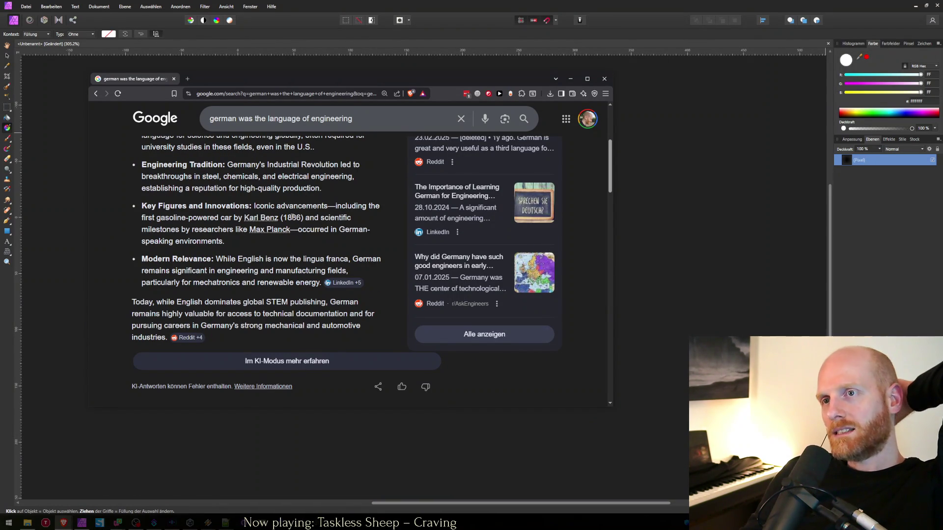
{"action": "mouse_move", "coordinate": [216, 261]}
{"action": "left_mouse_down"}
{"action": "mouse_move", "coordinate": [348, 261]}
{"action": "mouse_move", "coordinate": [216, 271]}
{"action": "mouse_move", "coordinate": [339, 271]}
{"action": "mouse_move", "coordinate": [286, 271]}
{"action": "left_mouse_up"}
{"action": "left_click", "coordinate": [284, 270]}
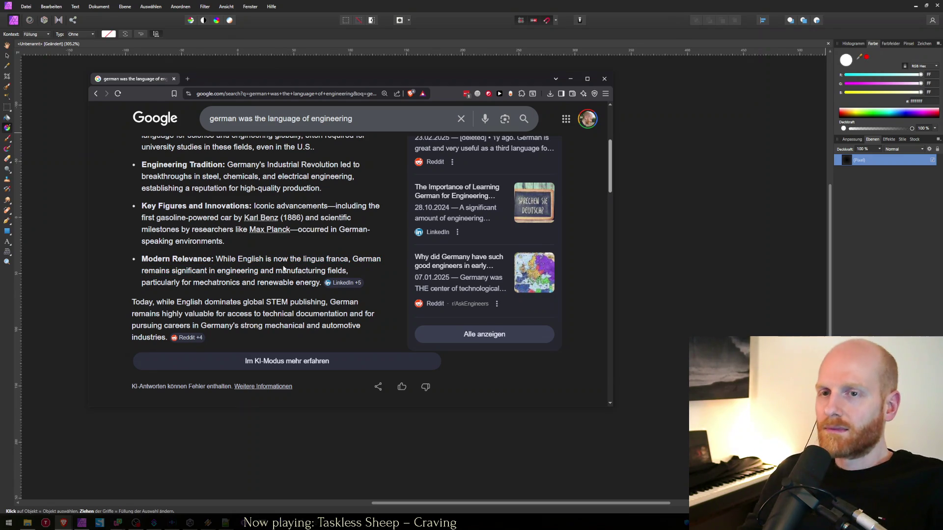
{"action": "mouse_move", "coordinate": [232, 79]}
{"action": "left_mouse_down"}
{"action": "mouse_move", "coordinate": [767, 122]}
{"action": "mouse_move", "coordinate": [942, 123]}
{"action": "left_mouse_up"}
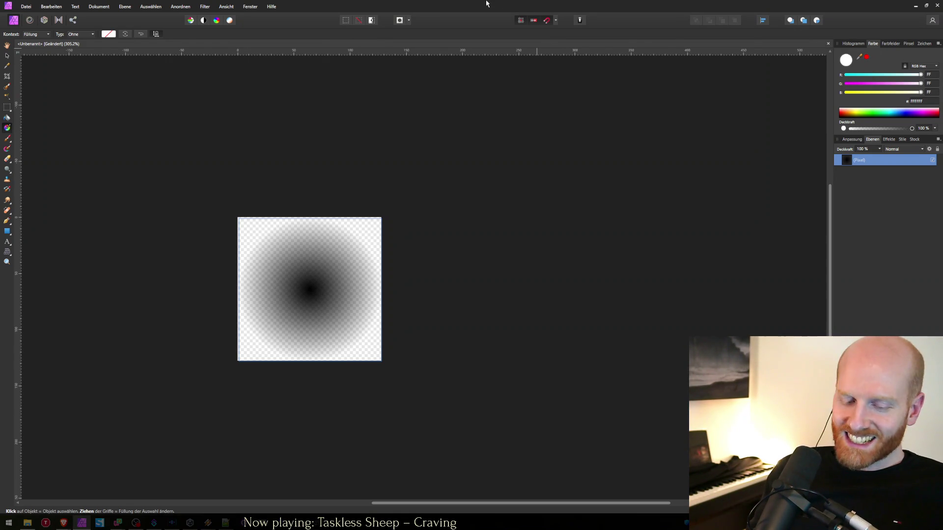
- Nudge the gradient layer, duplicate it with Ctrl+J to darken it, and begin the PNG export
{"action": "key", "text": "ctrl+n"}
{"action": "key", "text": "Escape"}
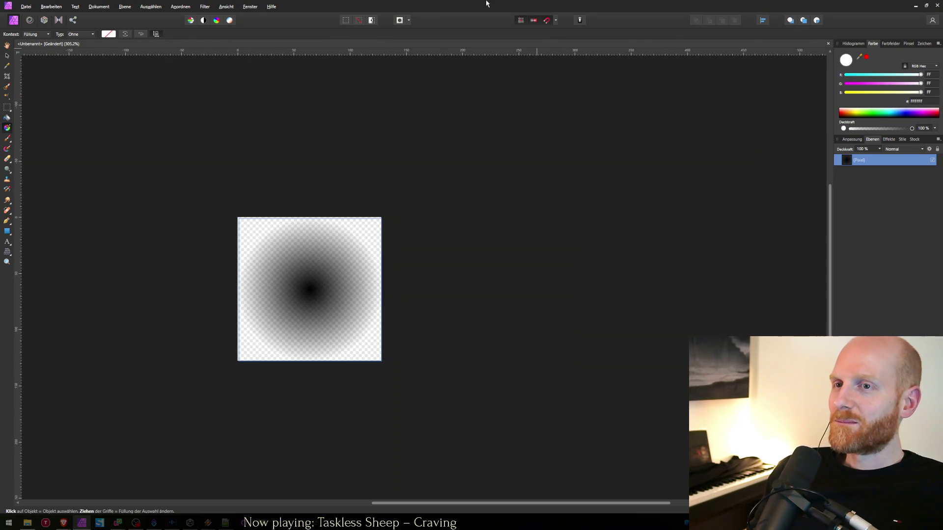
{"action": "key", "text": "v"}
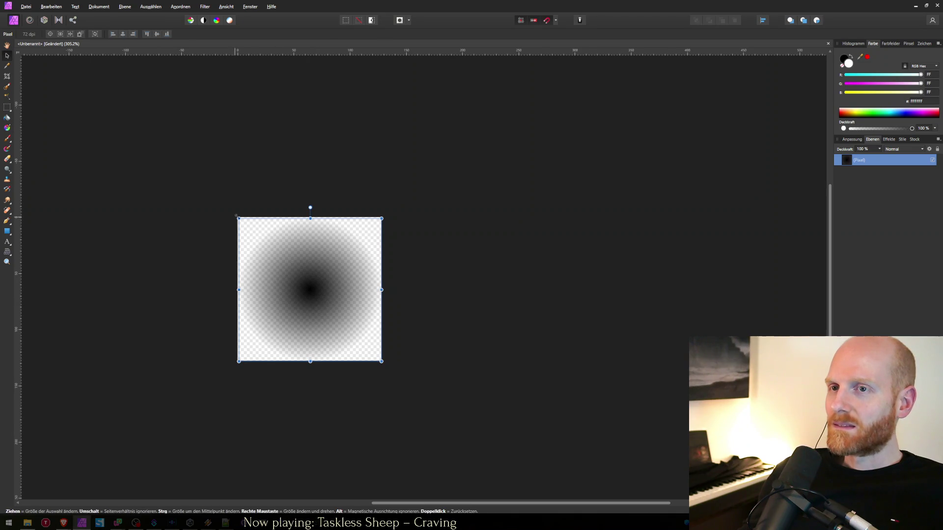
{"action": "left_click_drag", "start_coordinate": [236, 216], "coordinate": [237, 216]}
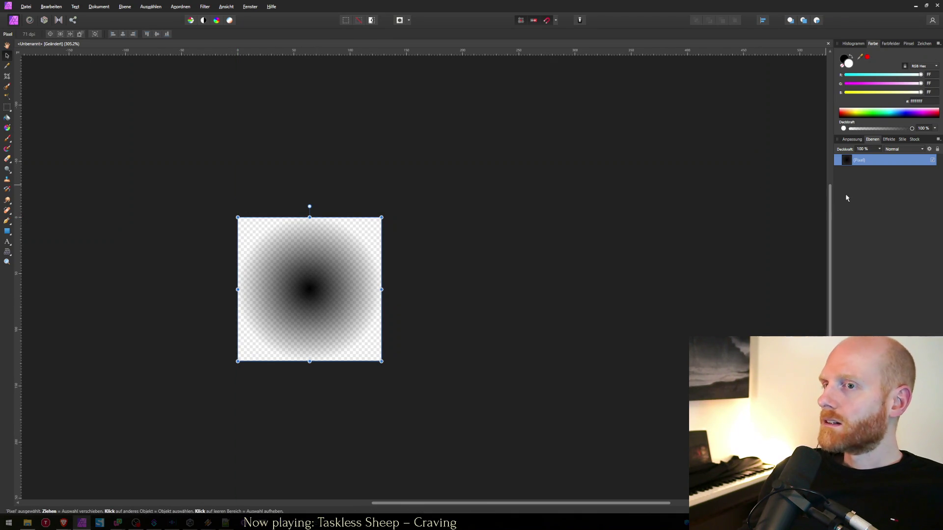
{"action": "key", "text": "ctrl+j"}
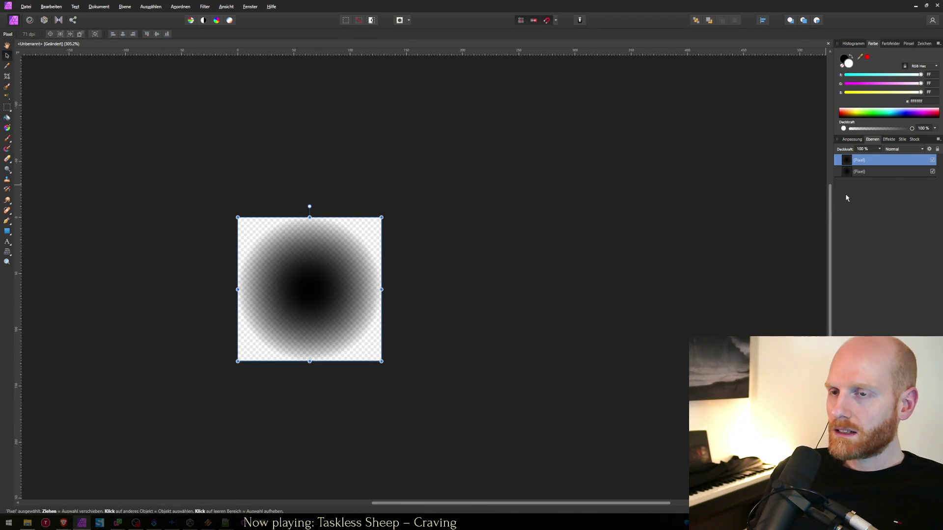
{"action": "key", "text": "ctrl+alt+shift+s"}
{"action": "key", "text": "Return"}
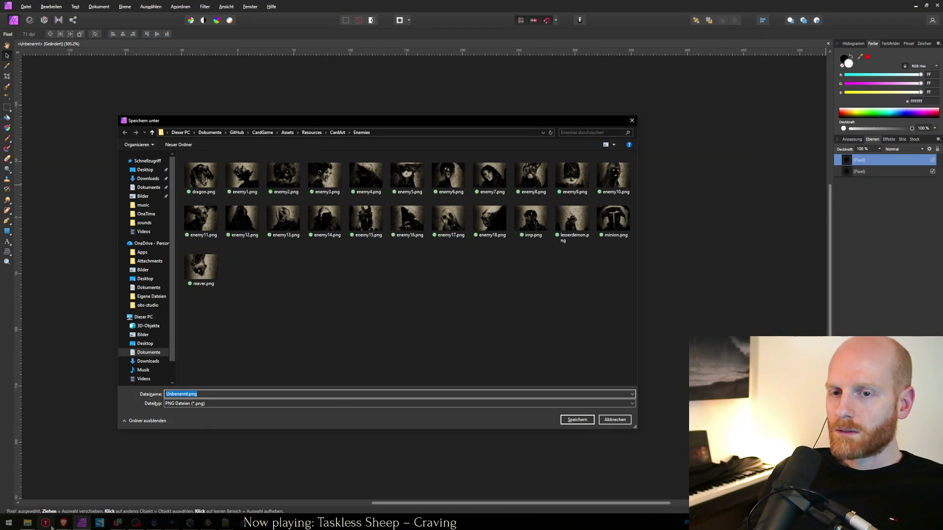
{"action": "left_click", "coordinate": [318, 522]}
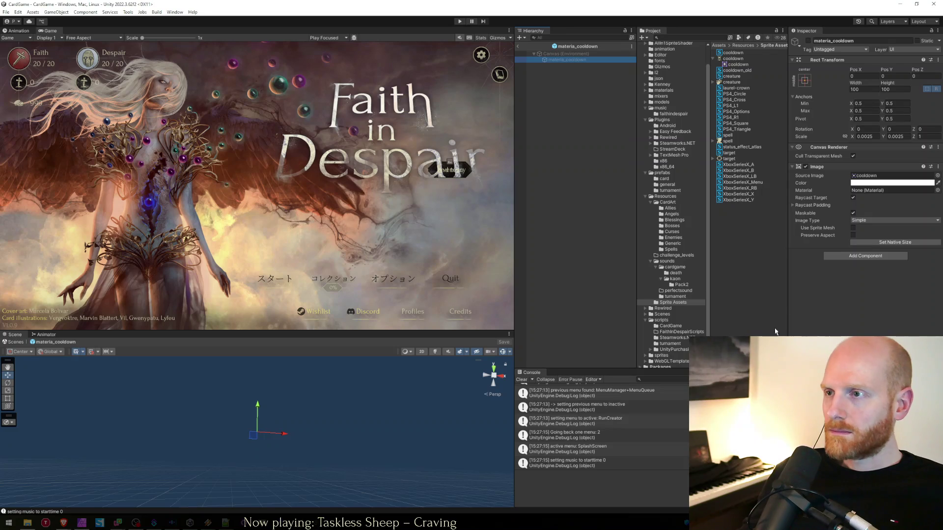
- Browse Unity's Project window to the sprites/CardGame folder and reveal it in Explorer
{"action": "left_click", "coordinate": [742, 125]}
{"action": "left_click", "coordinate": [734, 83]}
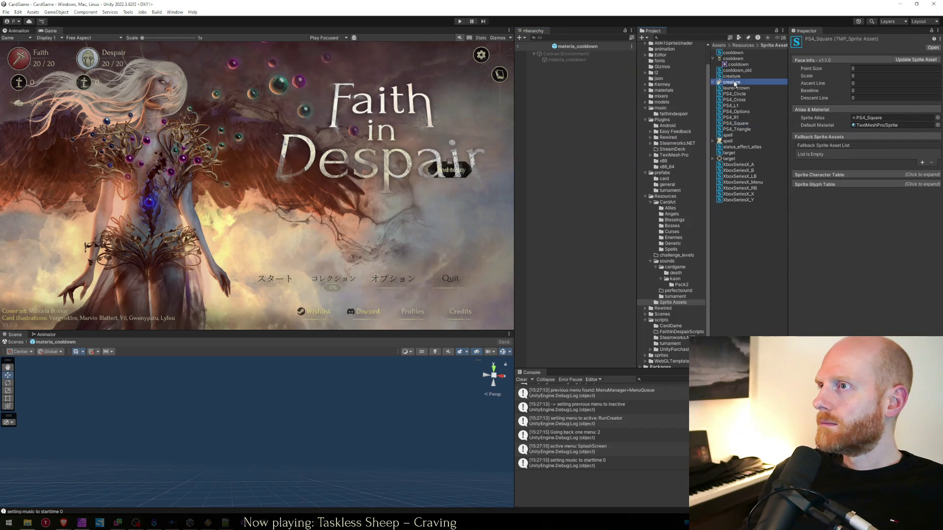
{"action": "left_click", "coordinate": [731, 59]}
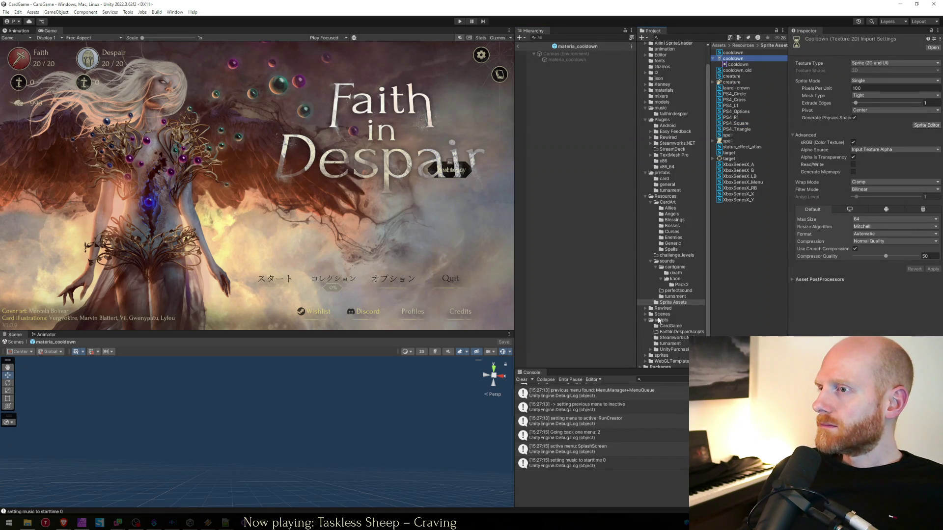
{"action": "left_click", "coordinate": [659, 320]}
{"action": "left_click", "coordinate": [645, 351]}
{"action": "left_click", "coordinate": [670, 357]}
{"action": "scroll", "coordinate": [678, 324], "scroll_direction": "down", "scroll_amount": 3}
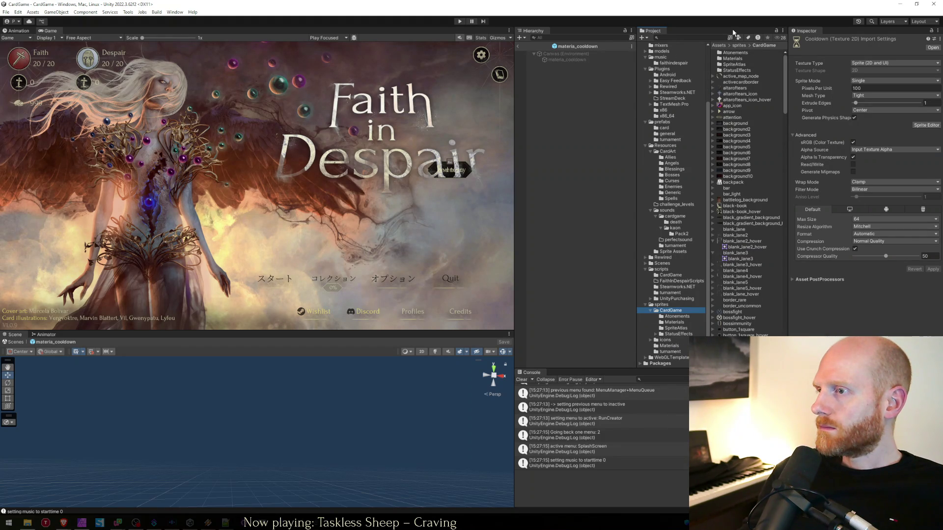
{"action": "right_click", "coordinate": [672, 311]}
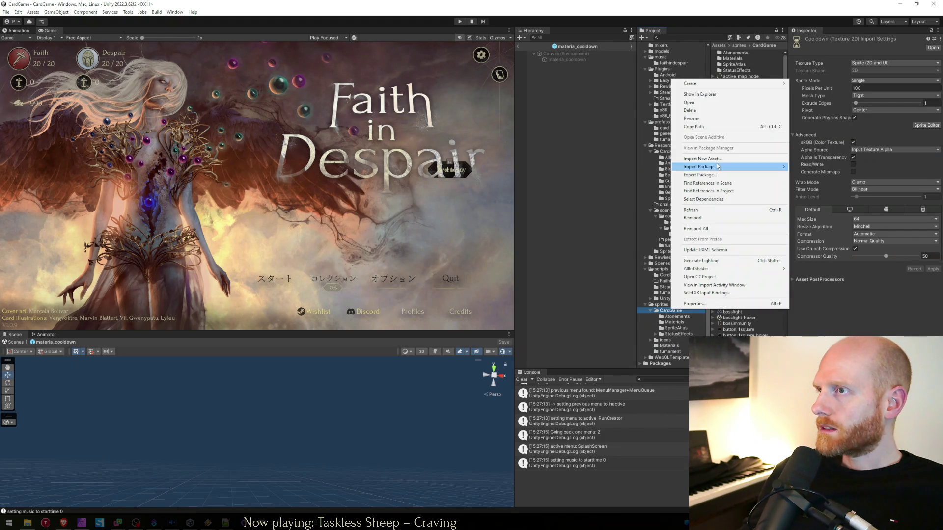
{"action": "left_click", "coordinate": [704, 95]}
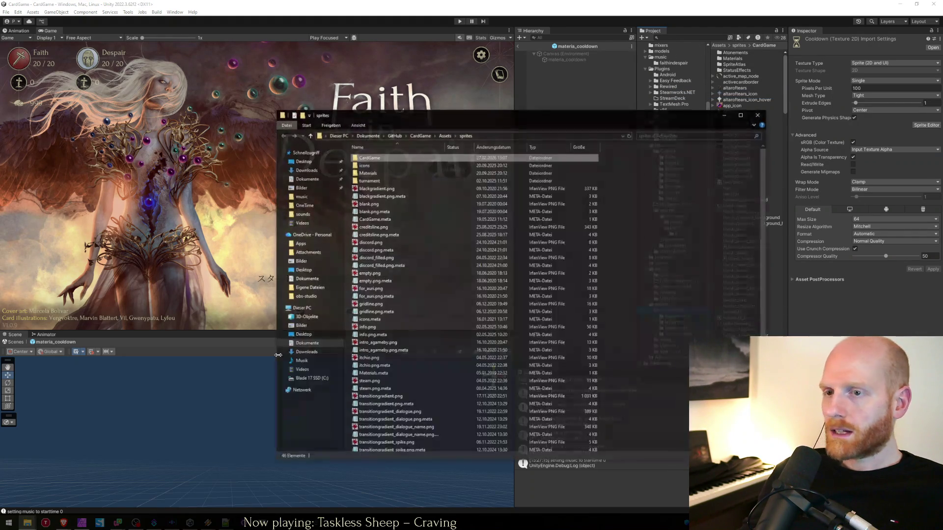
- Paste the copied sprites path into Affinity's Save As dialog and save the PNG there as 'radial_background'
{"action": "left_click", "coordinate": [378, 226]}
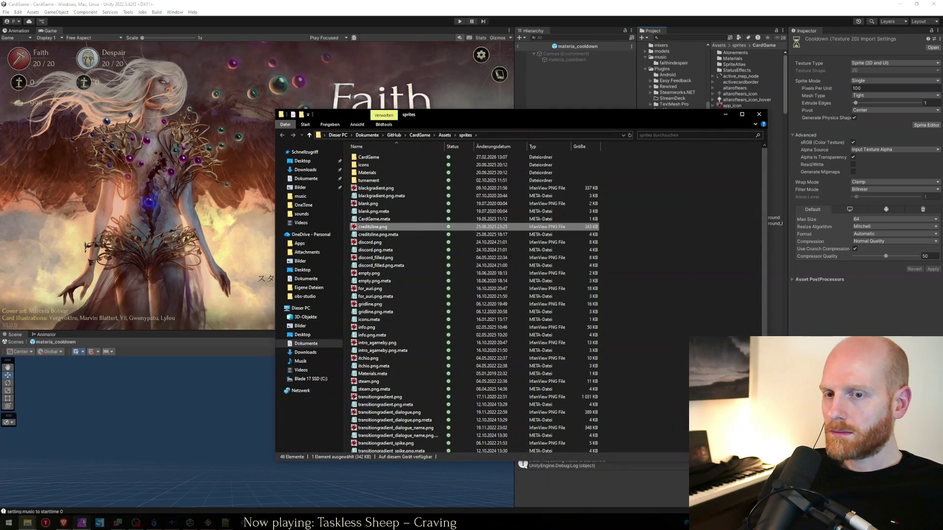
{"action": "left_click", "coordinate": [475, 135]}
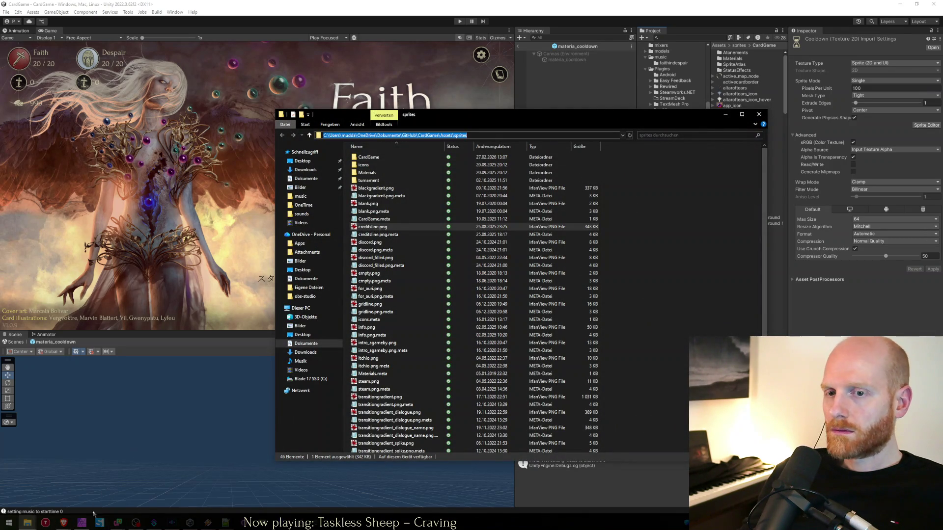
{"action": "left_click", "coordinate": [90, 522]}
{"action": "left_click", "coordinate": [255, 393]}
{"action": "type", "text": "C:\\Users\\mudda\\OneDrive\\Dokumente\\GitHub\\CardGame\\Assets\\sprites"}
{"action": "key", "text": "Return"}
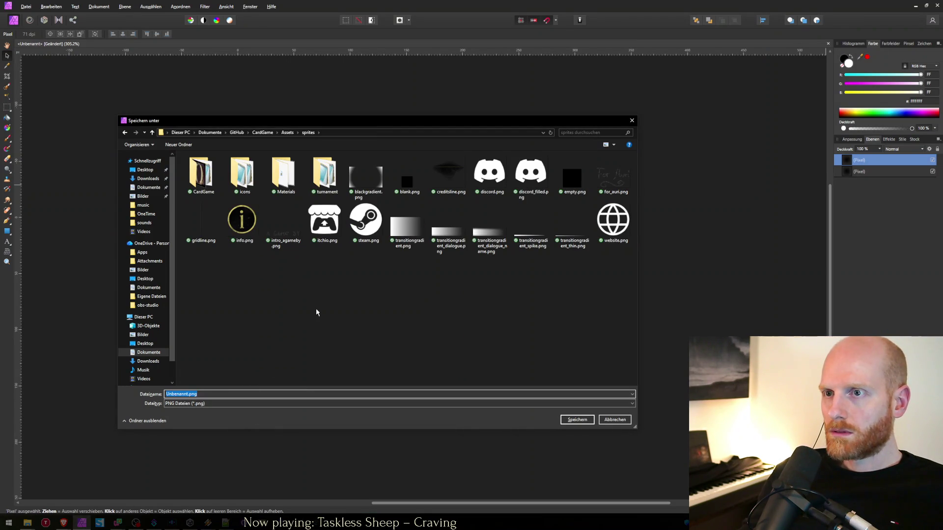
{"action": "type", "text": "radial_background"}
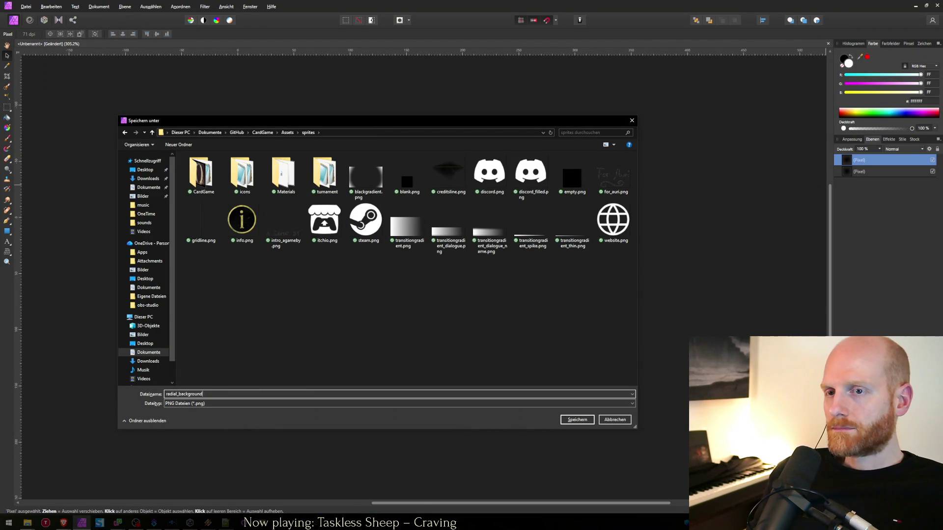
{"action": "key", "text": "Return"}
{"action": "left_click", "coordinate": [710, 174]}
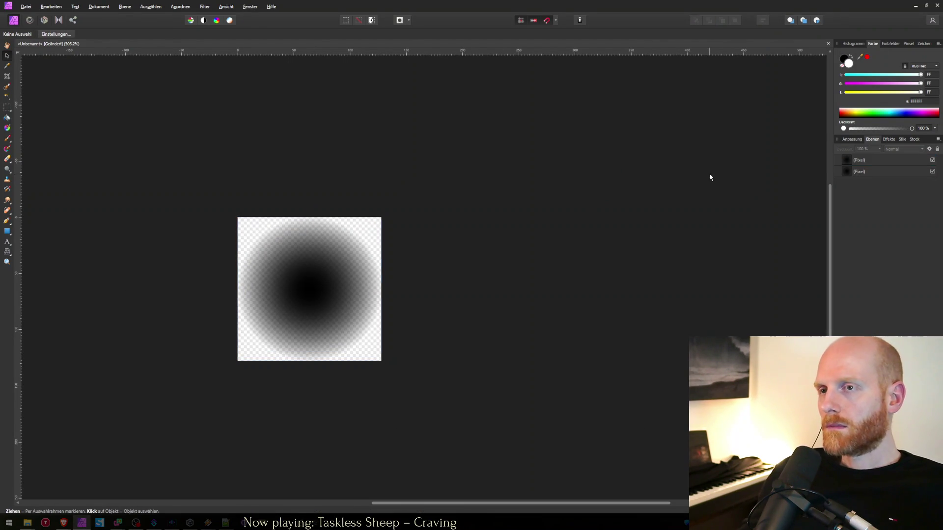
- Search the project for 'radial', drop radial_background into the hierarchy, then delete that object
{"action": "left_click", "coordinate": [916, 6]}
{"action": "left_click", "coordinate": [556, 37]}
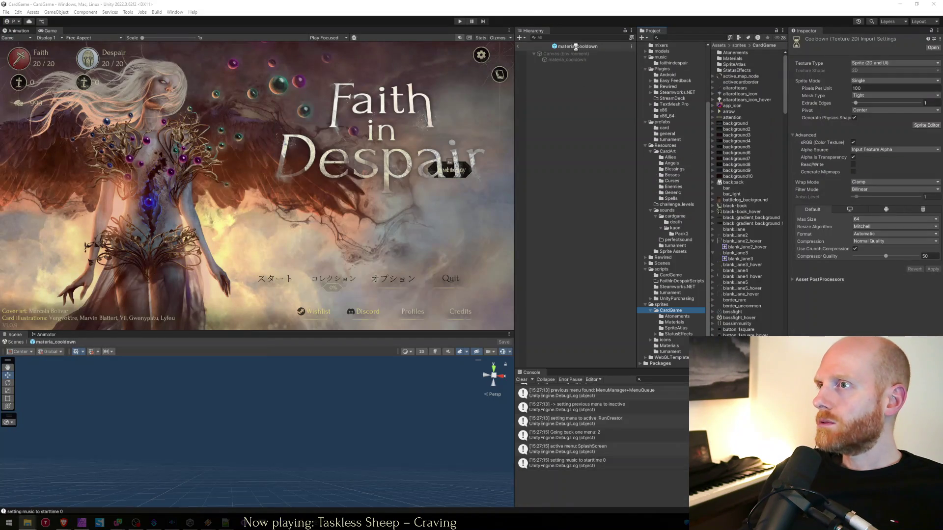
{"action": "left_click", "coordinate": [735, 147]}
{"action": "left_click", "coordinate": [706, 38]}
{"action": "type", "text": "rad"}
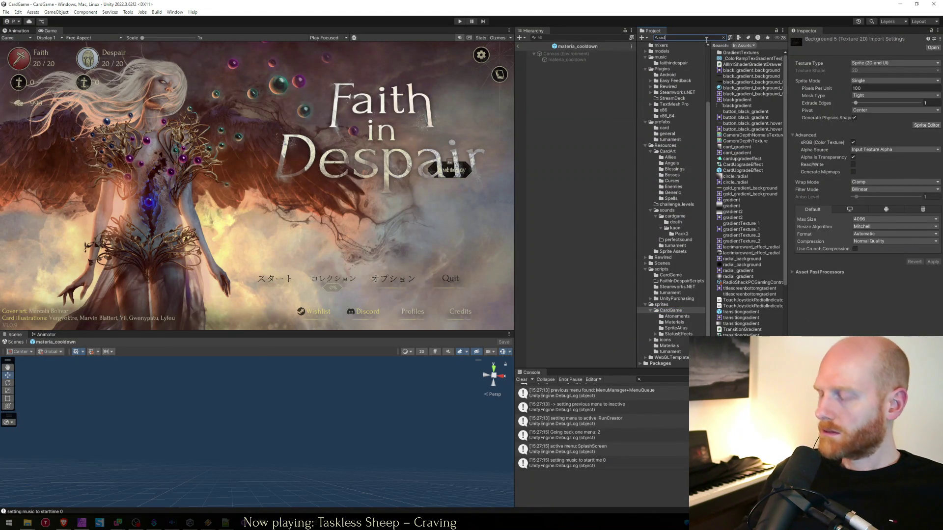
{"action": "type", "text": "ial"}
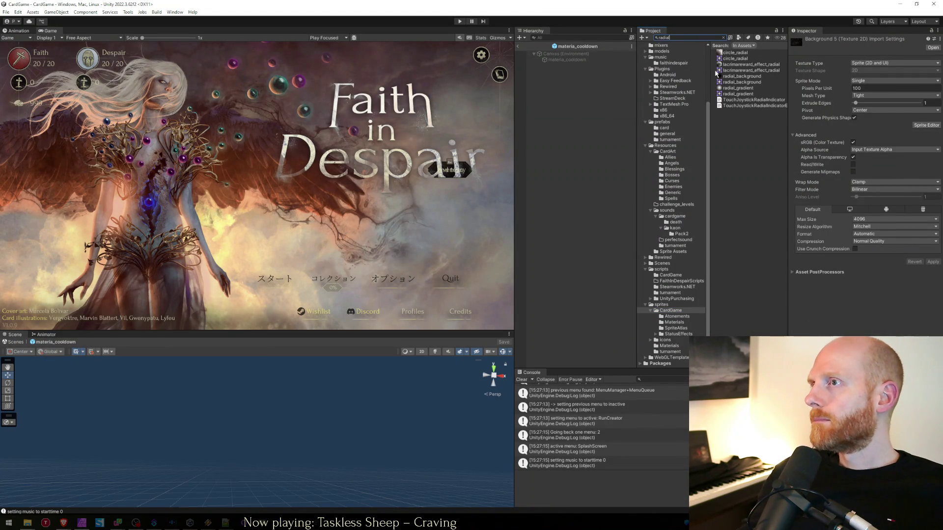
{"action": "mouse_move", "coordinate": [730, 77]}
{"action": "left_mouse_down"}
{"action": "mouse_move", "coordinate": [589, 69]}
{"action": "mouse_move", "coordinate": [577, 79]}
{"action": "mouse_move", "coordinate": [566, 70]}
{"action": "left_mouse_up"}
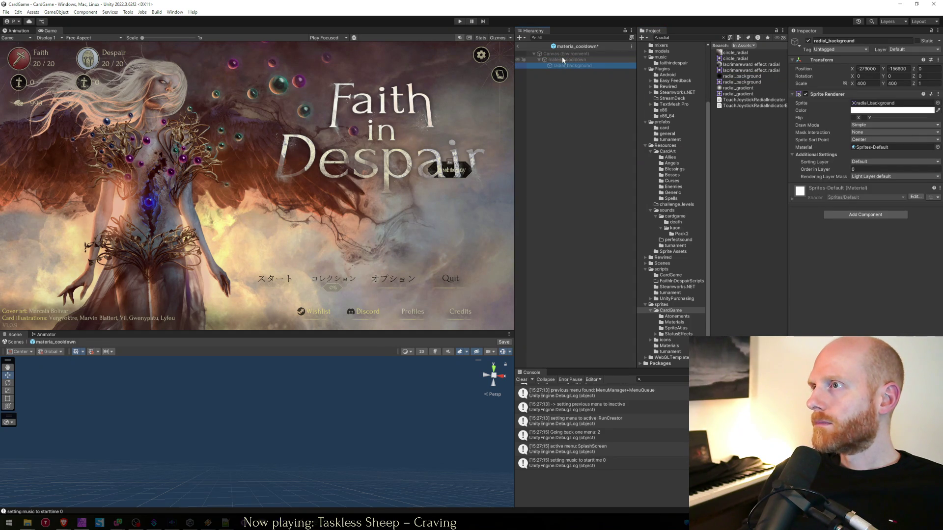
{"action": "left_click", "coordinate": [562, 62]}
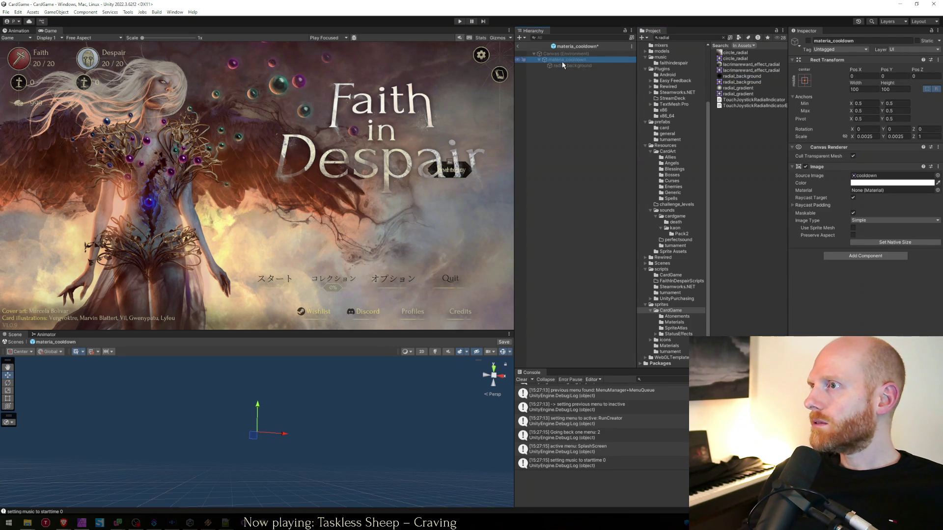
{"action": "left_click", "coordinate": [562, 65]}
{"action": "key", "text": "Delete"}
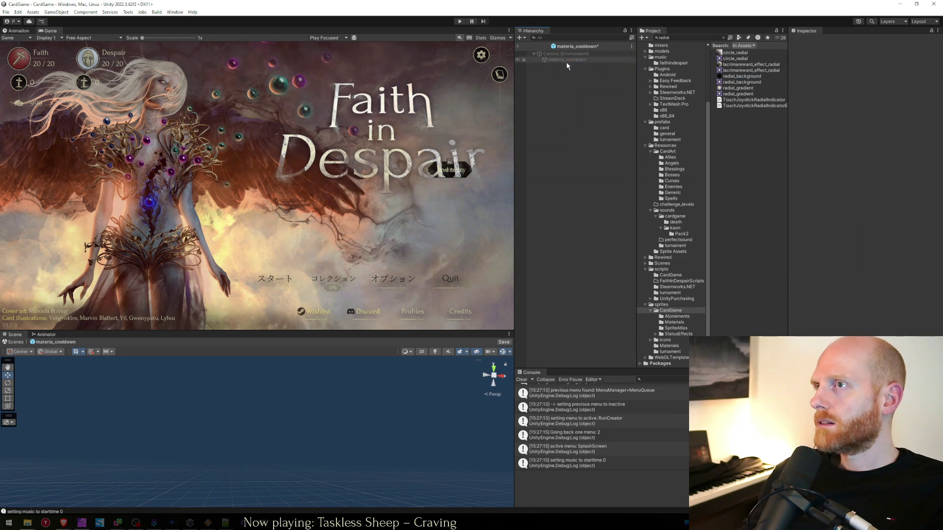
- Duplicate materia_cooldown and nest the copy under the original materia_cooldown
{"action": "left_click", "coordinate": [565, 53]}
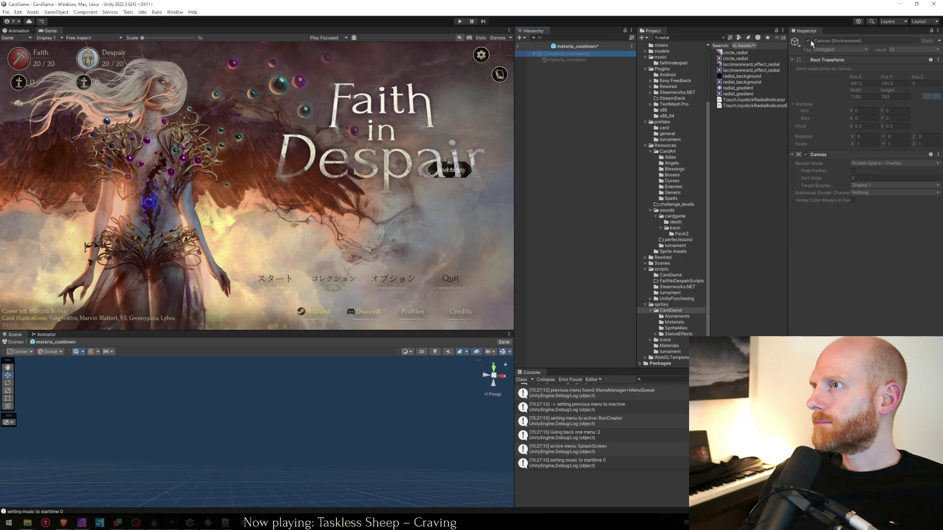
{"action": "key", "text": "Down"}
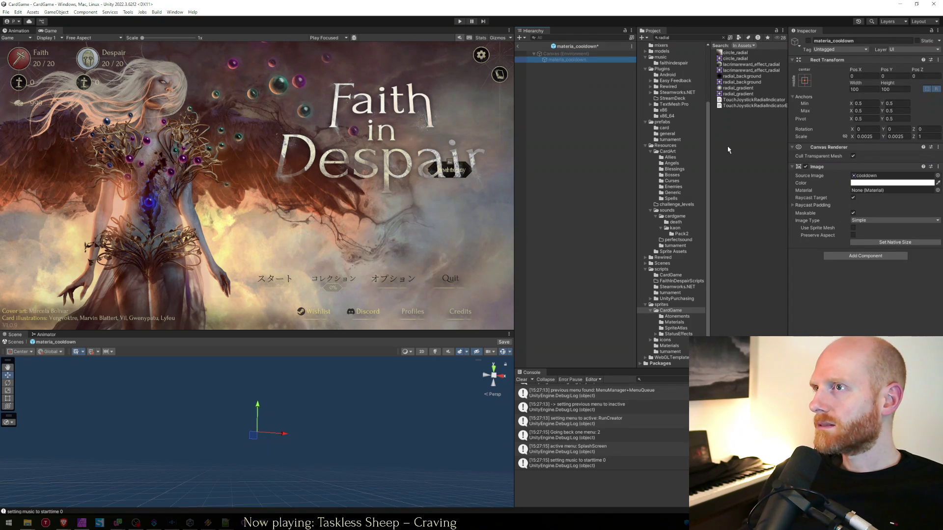
{"action": "key", "text": "ctrl+d"}
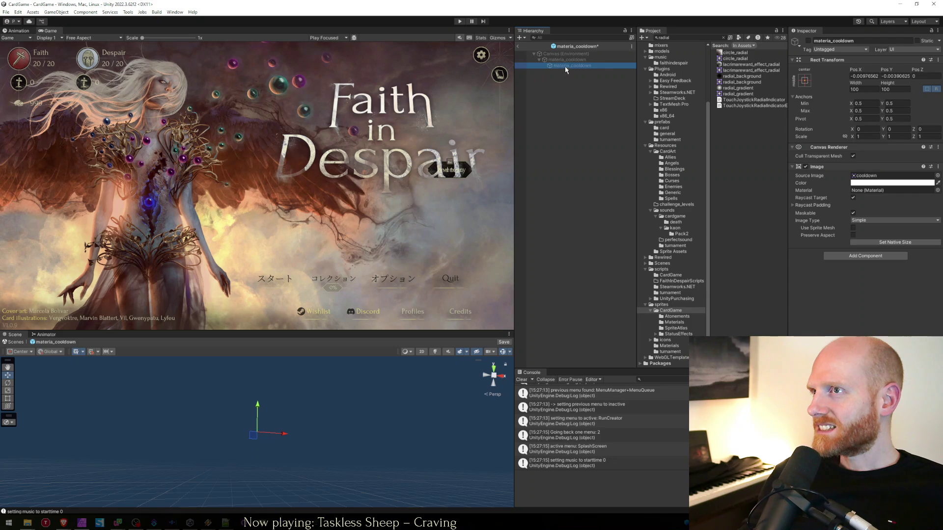
{"action": "left_click", "coordinate": [550, 59]}
{"action": "left_click_drag", "start_coordinate": [553, 64], "coordinate": [559, 69]}
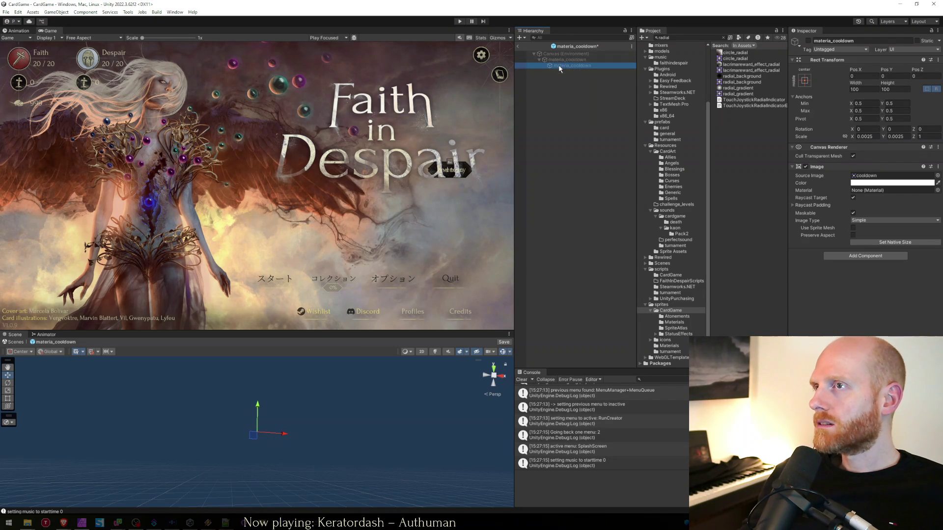
- Select the inner materia_cooldown image and open the sprite picker for its Source Image
{"action": "left_click", "coordinate": [563, 61]}
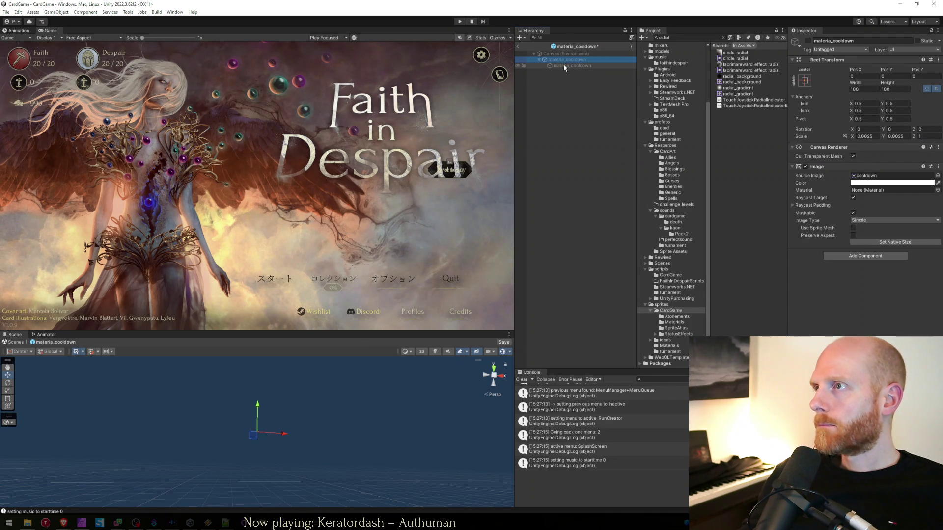
{"action": "left_click", "coordinate": [564, 65]}
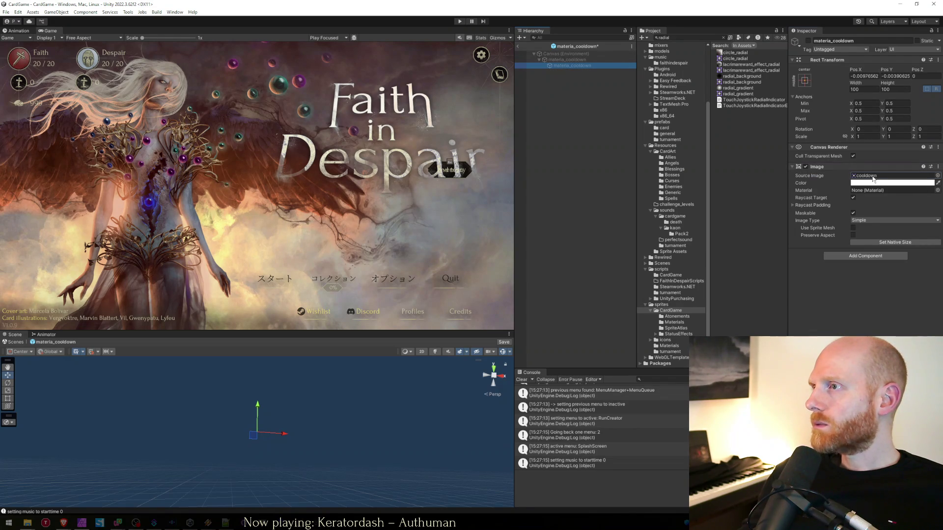
{"action": "left_click", "coordinate": [873, 179]}
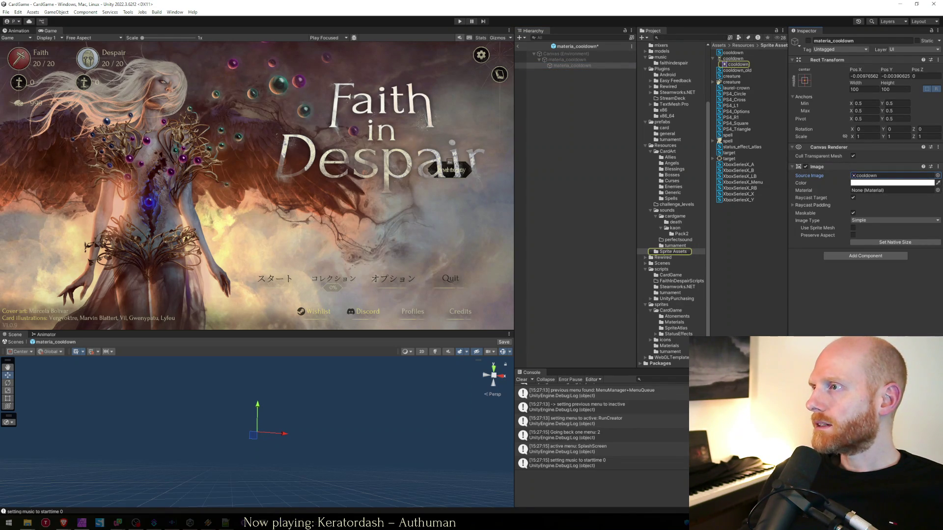
{"action": "left_click", "coordinate": [938, 175]}
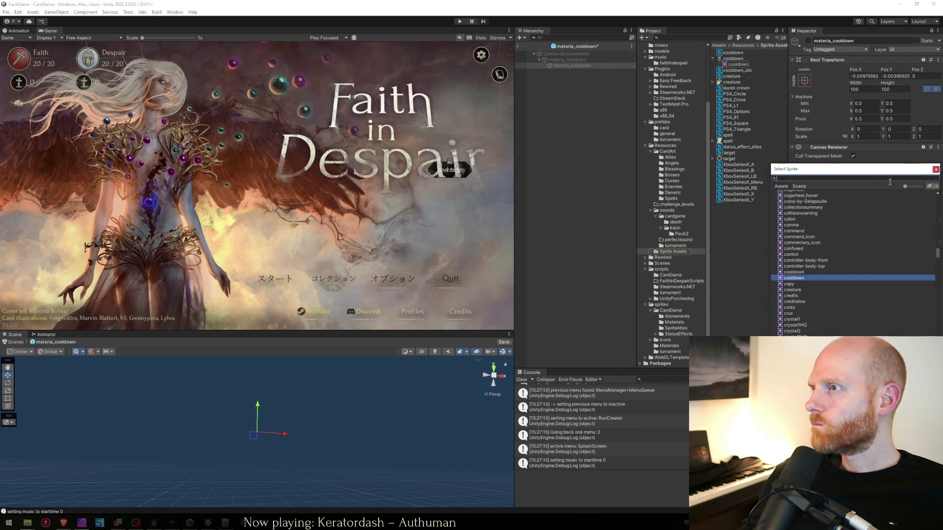
- Search 'radial', assign radial_background as the Source Image, and exit Prefab Mode to the scene
{"action": "type", "text": "radial"}
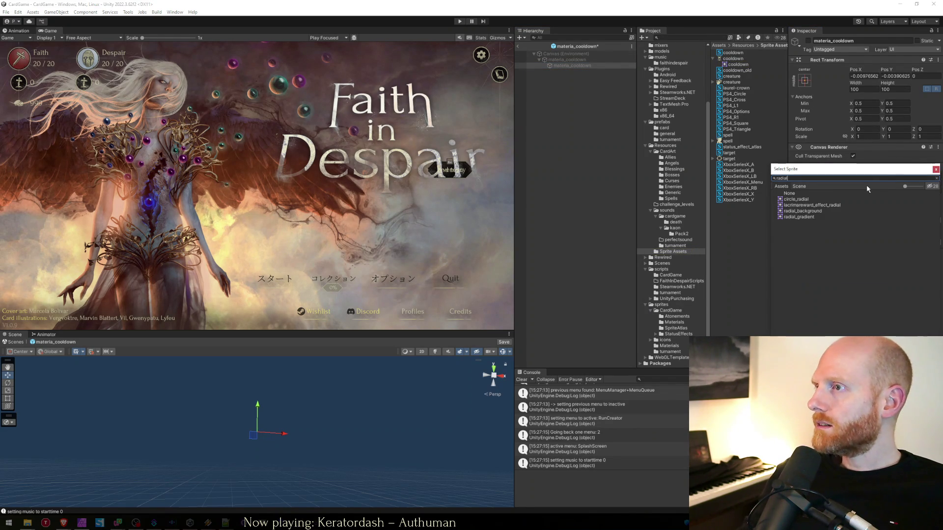
{"action": "double_click", "coordinate": [805, 210]}
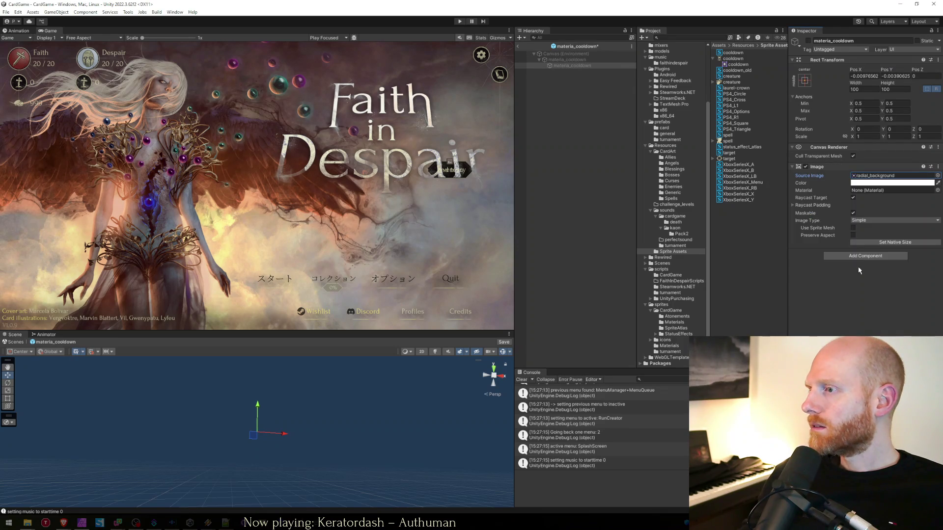
{"action": "left_click", "coordinate": [575, 60]}
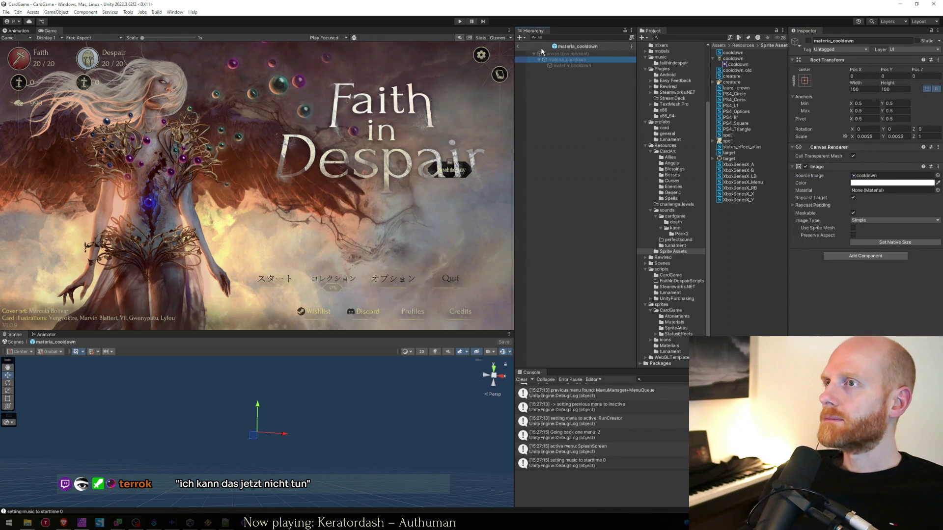
{"action": "left_click", "coordinate": [518, 46]}
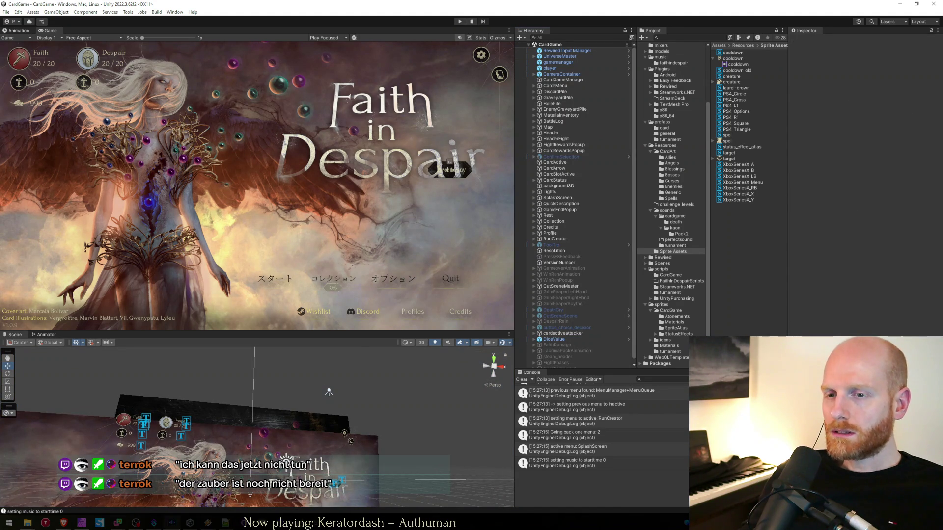
- Select the seven Cutscenes01_acting wav files and locate the death sound folder in Unity
{"action": "mouse_move", "coordinate": [27, 523]}
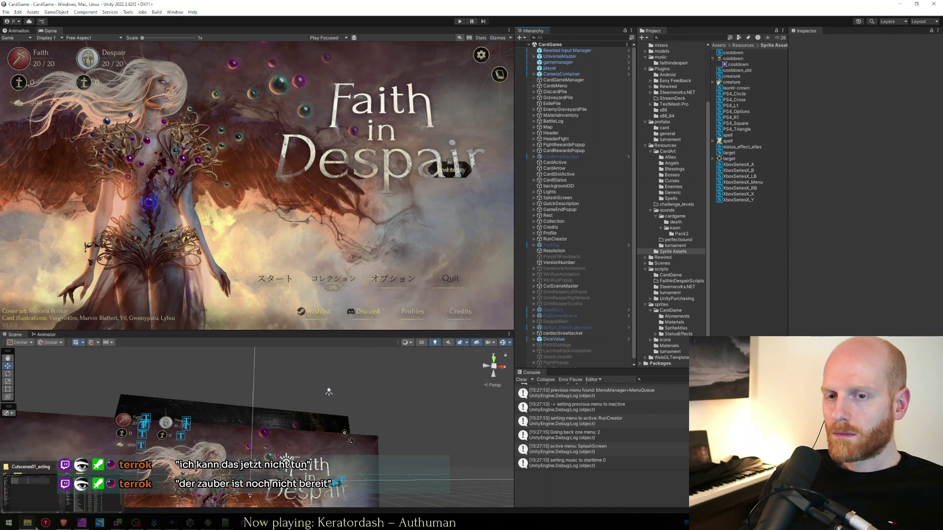
{"action": "left_click", "coordinate": [78, 494]}
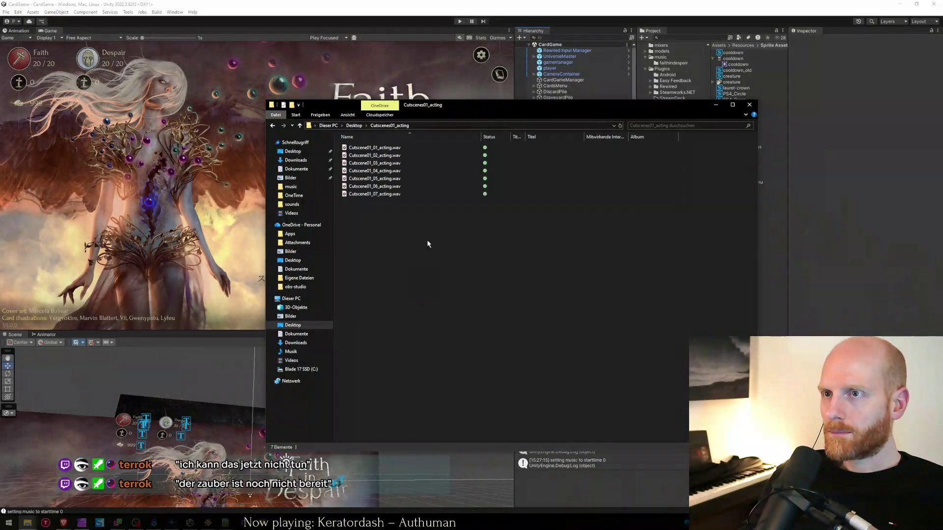
{"action": "left_click_drag", "start_coordinate": [397, 236], "coordinate": [392, 152]}
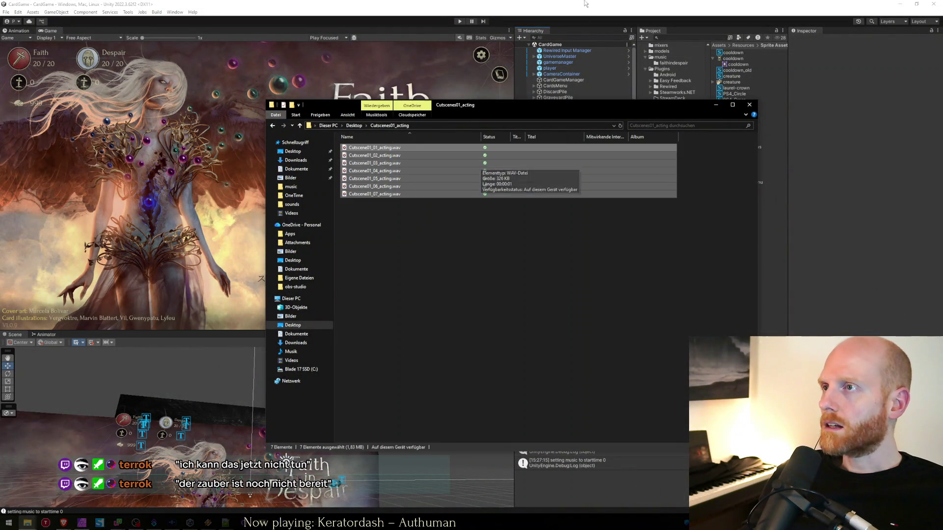
{"action": "key", "text": "alt+Tab"}
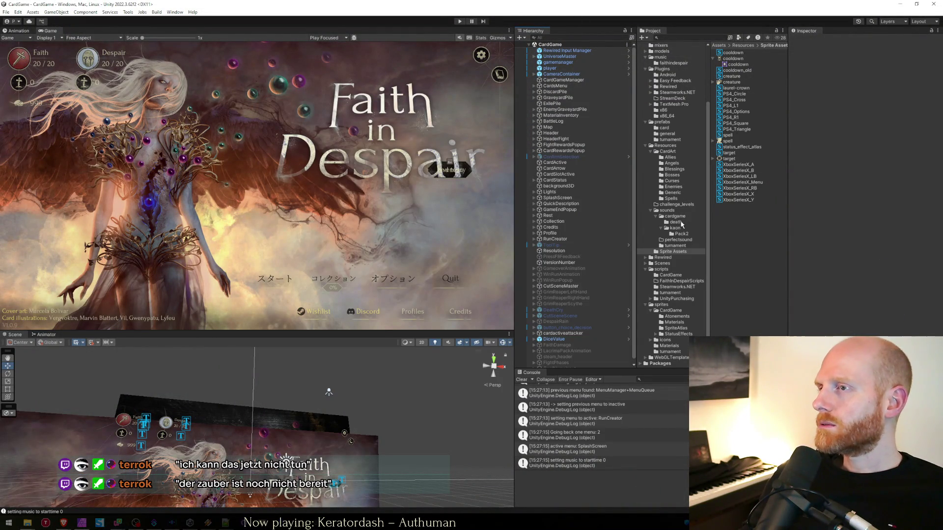
{"action": "left_click", "coordinate": [673, 311]}
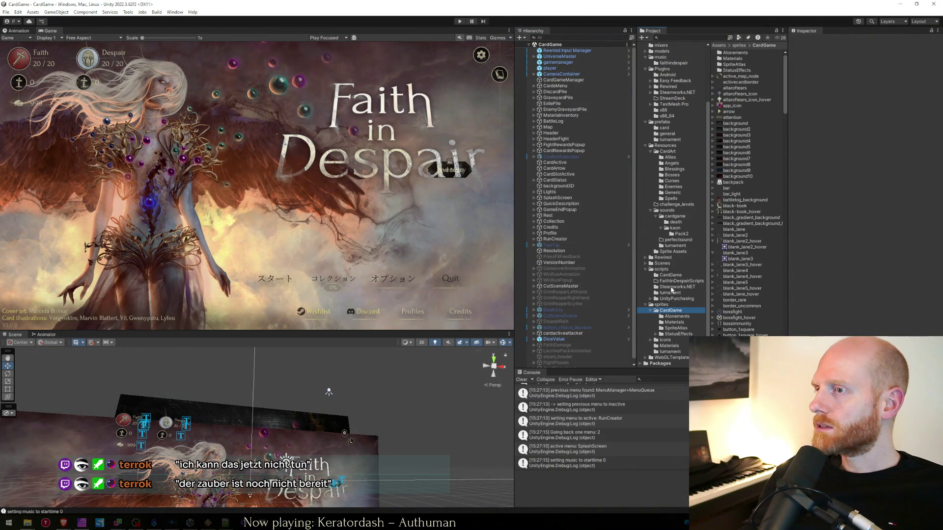
{"action": "left_click", "coordinate": [661, 269]}
{"action": "left_click", "coordinate": [669, 222]}
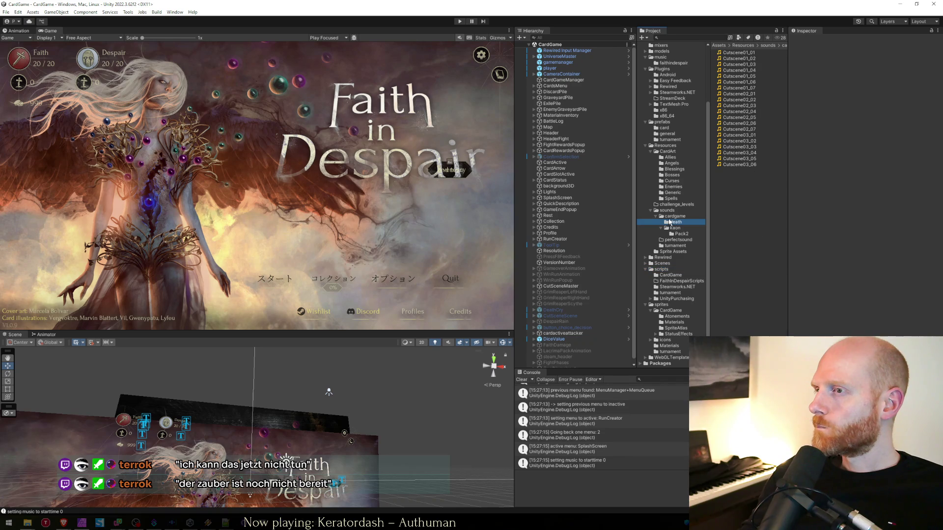
{"action": "left_click", "coordinate": [724, 234]}
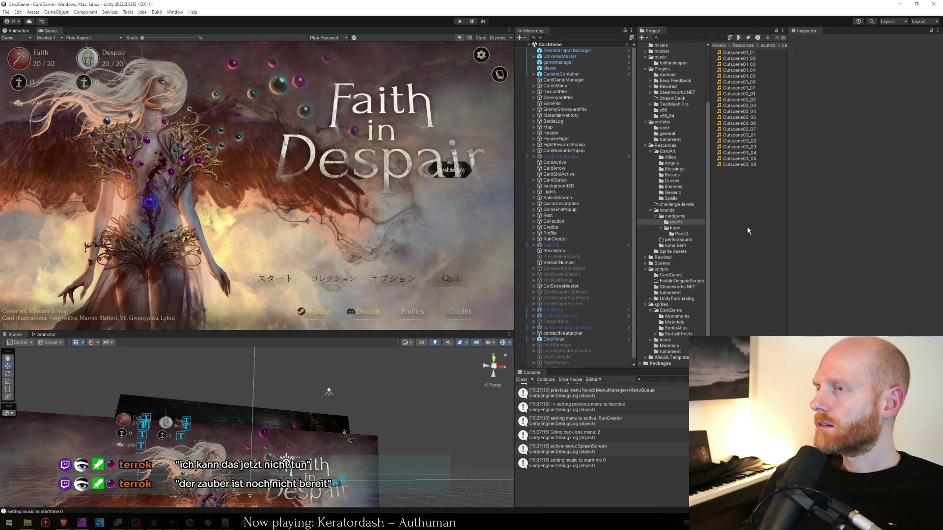
{"action": "key", "text": "alt+Tab"}
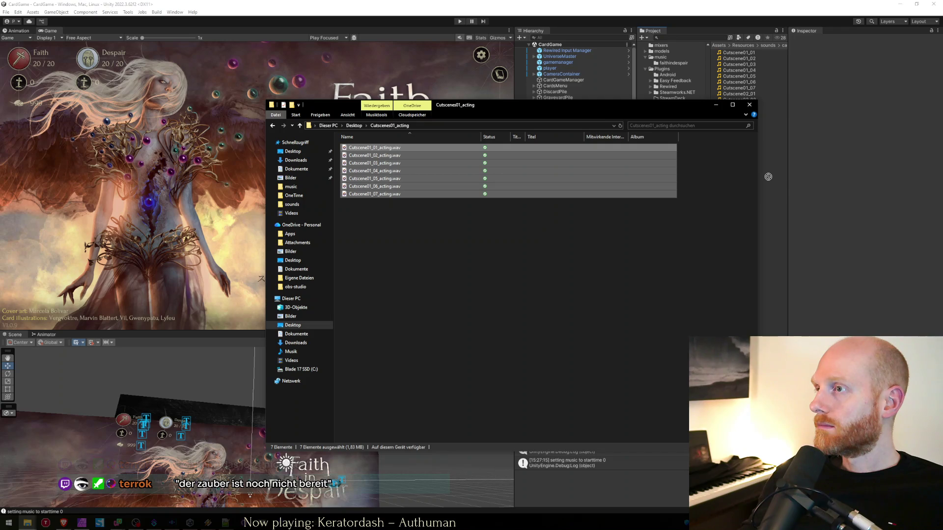
{"action": "mouse_move", "coordinate": [767, 176]}
{"action": "left_mouse_down"}
{"action": "mouse_move", "coordinate": [701, 231]}
{"action": "mouse_move", "coordinate": [638, 223]}
{"action": "left_mouse_up"}
{"action": "left_click_drag", "start_coordinate": [474, 244], "coordinate": [395, 149]}
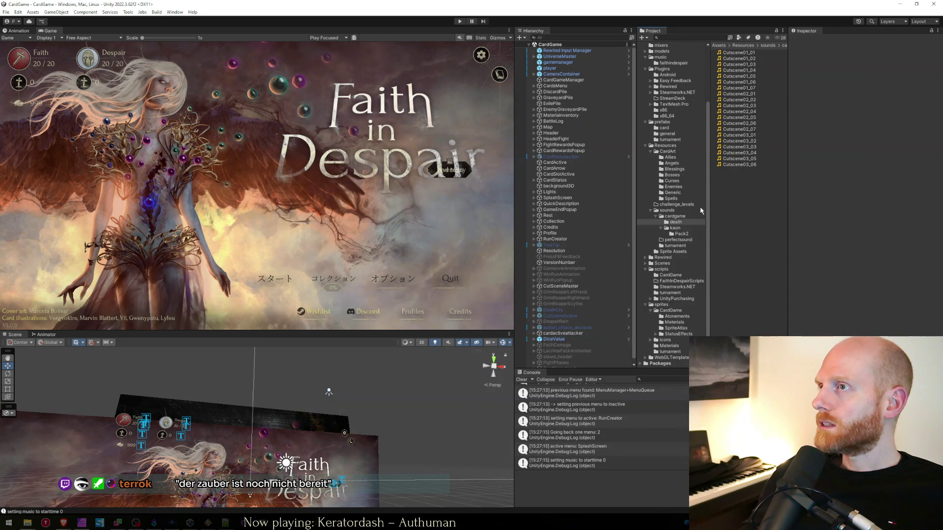
- Reveal the death folder in Explorer and paste the seven acting wav files into it
{"action": "right_click", "coordinate": [684, 222]}
{"action": "left_click", "coordinate": [707, 238]}
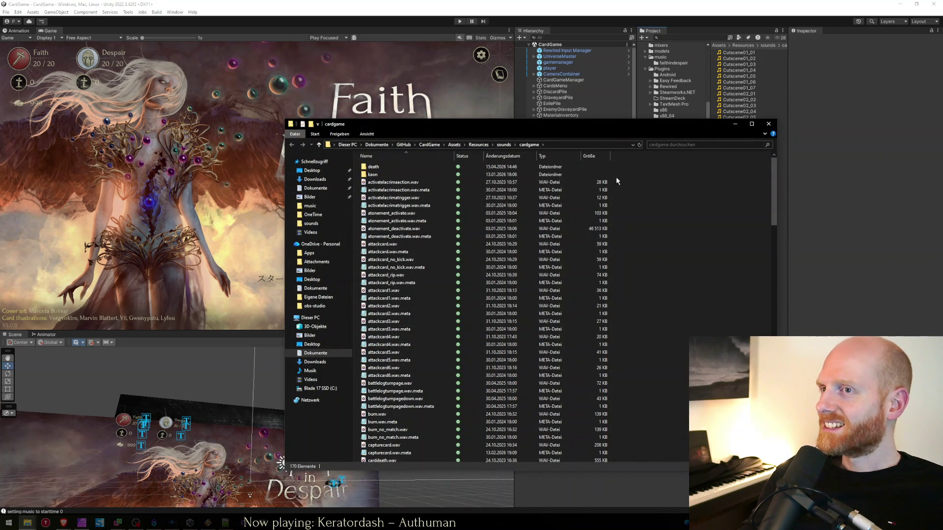
{"action": "double_click", "coordinate": [411, 167]}
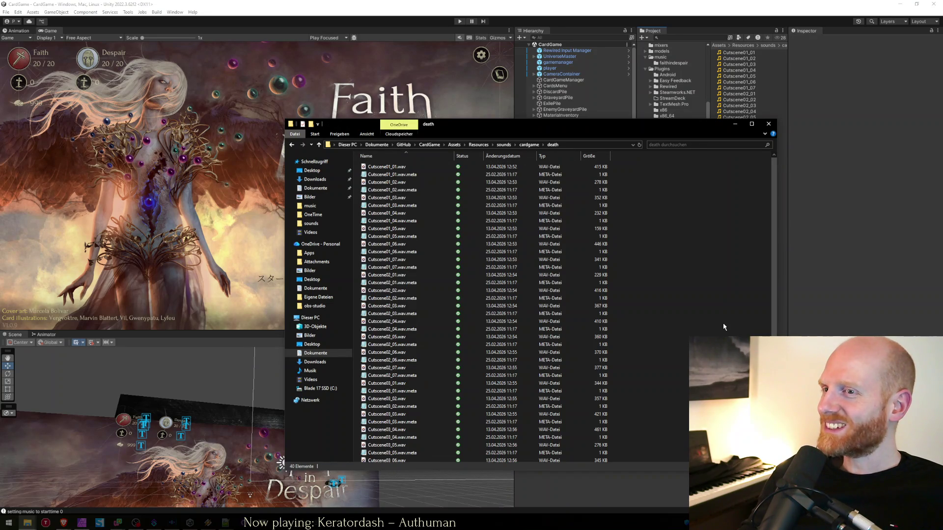
{"action": "key", "text": "ctrl+v"}
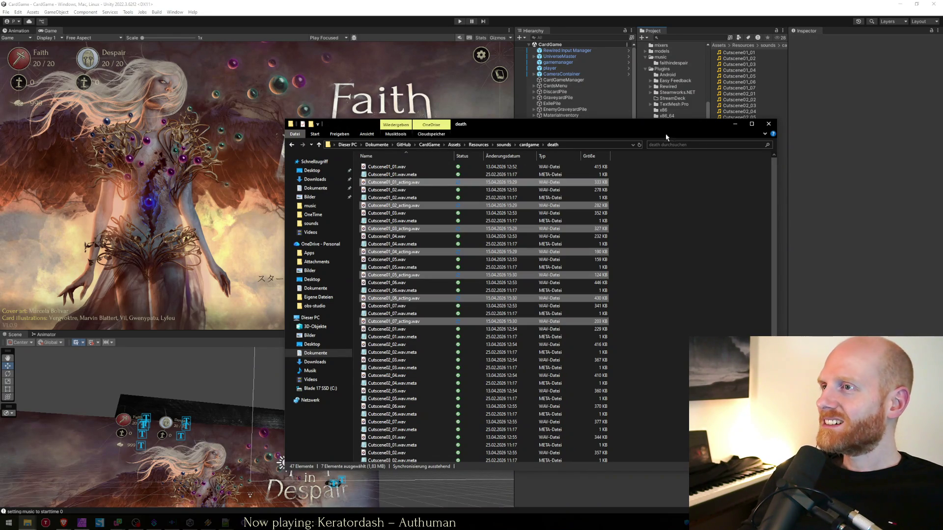
{"action": "left_click_drag", "start_coordinate": [665, 135], "coordinate": [516, 161]}
{"action": "left_click", "coordinate": [582, 246]}
{"action": "left_click", "coordinate": [871, 165]}
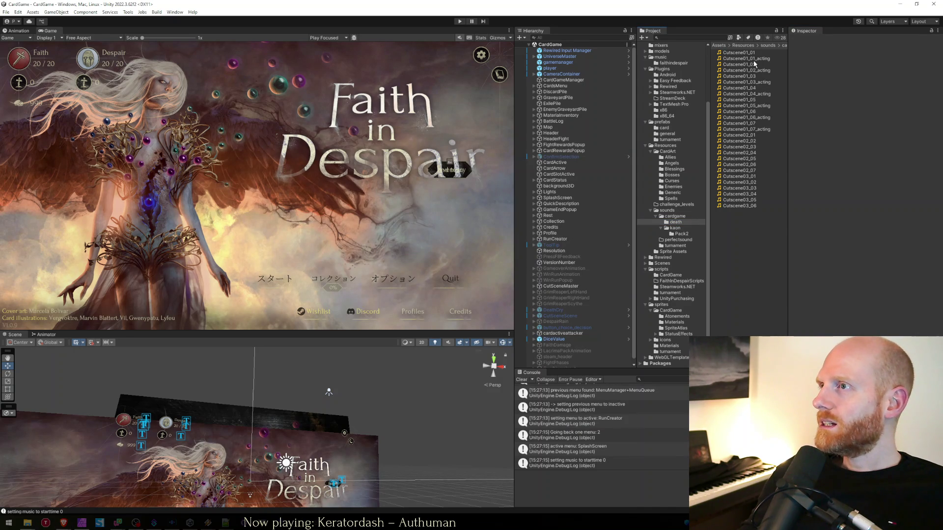
- Inspect the import settings of Cutscene01_01 through Cutscene01_05 and their _acting versions
{"action": "left_click", "coordinate": [753, 59]}
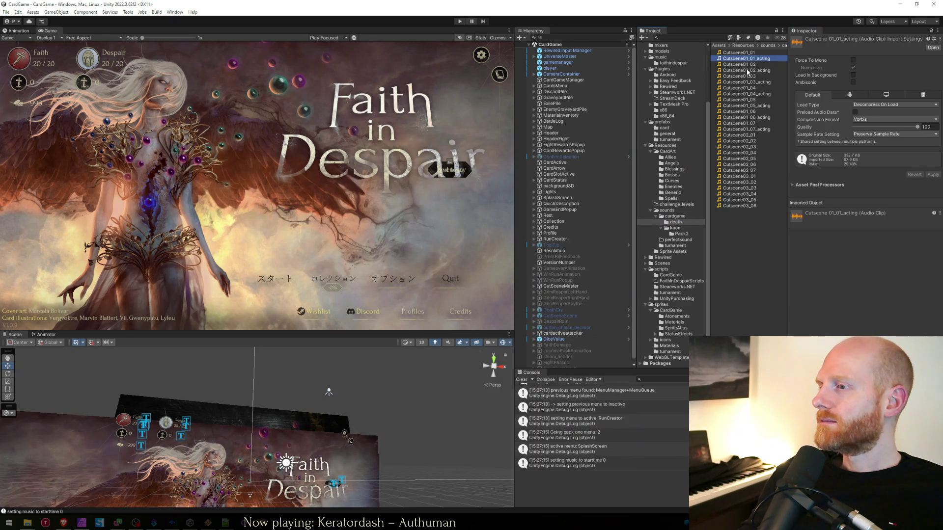
{"action": "left_click", "coordinate": [747, 53]}
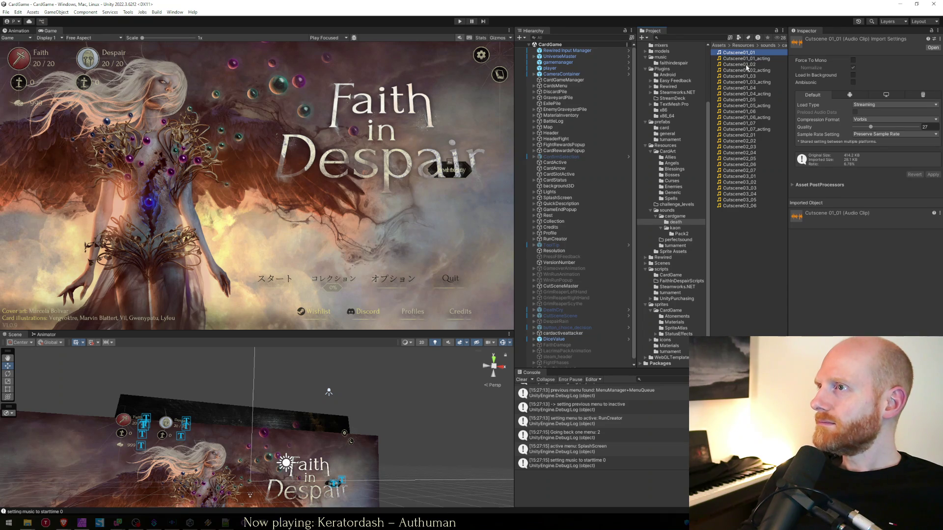
{"action": "left_click", "coordinate": [746, 65]}
{"action": "left_click", "coordinate": [745, 71]}
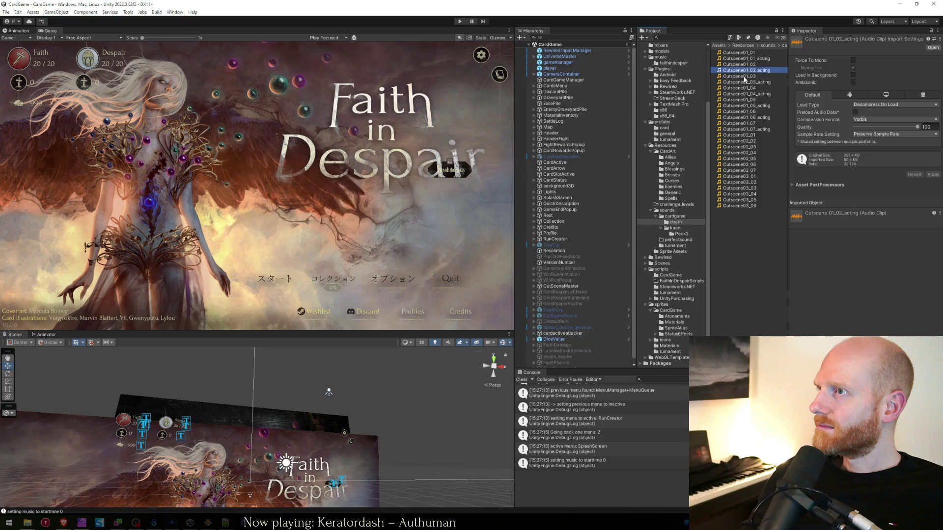
{"action": "left_click", "coordinate": [744, 77]}
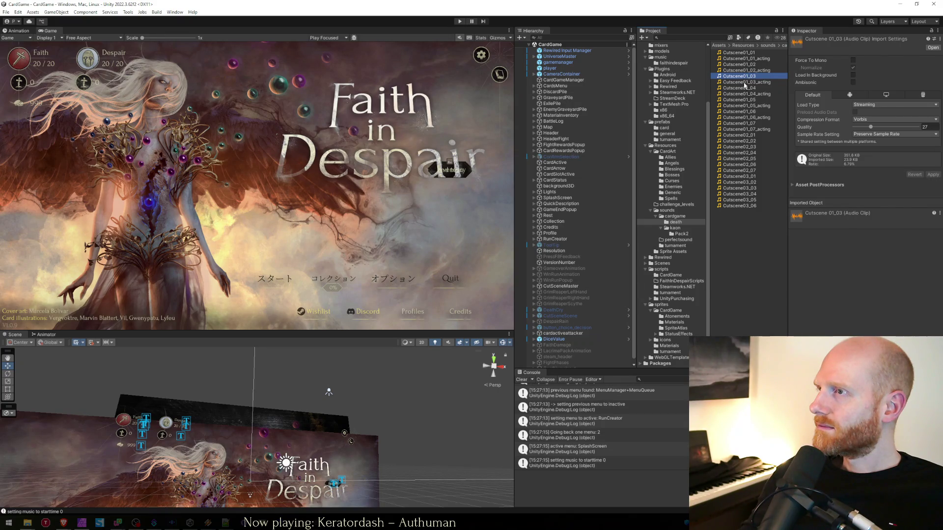
{"action": "left_click", "coordinate": [744, 83]}
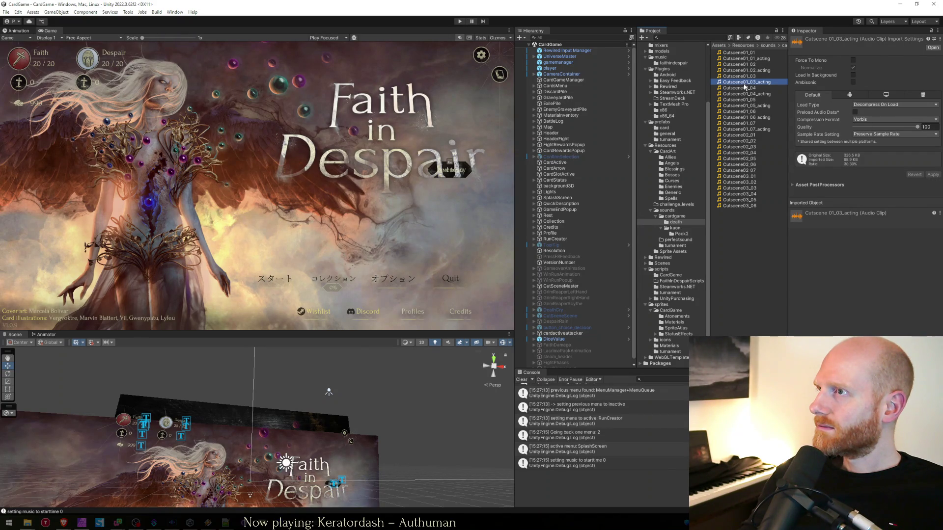
{"action": "left_click", "coordinate": [745, 88]}
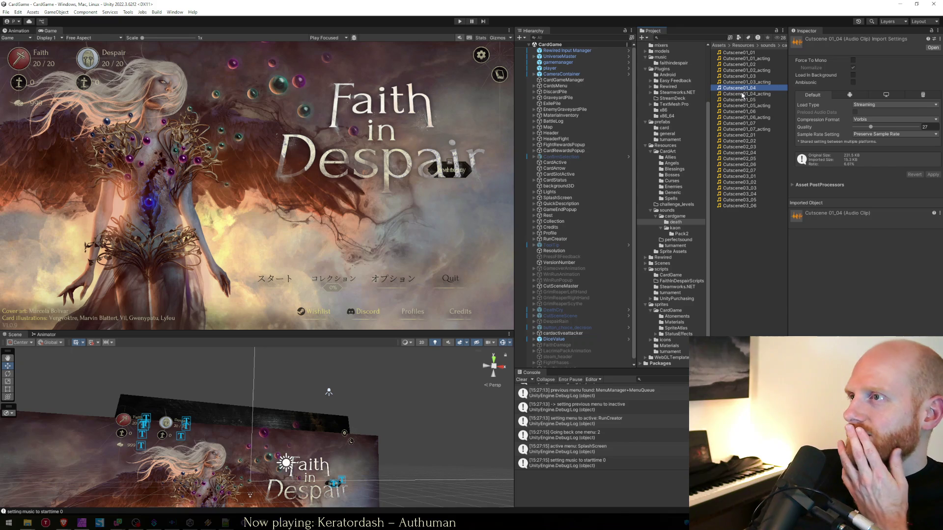
{"action": "left_click", "coordinate": [743, 94]}
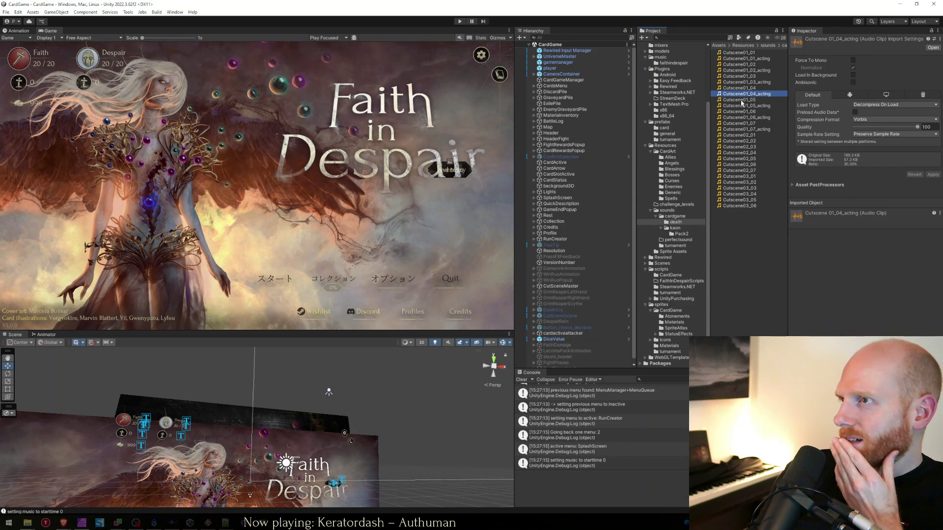
{"action": "left_click", "coordinate": [741, 100]}
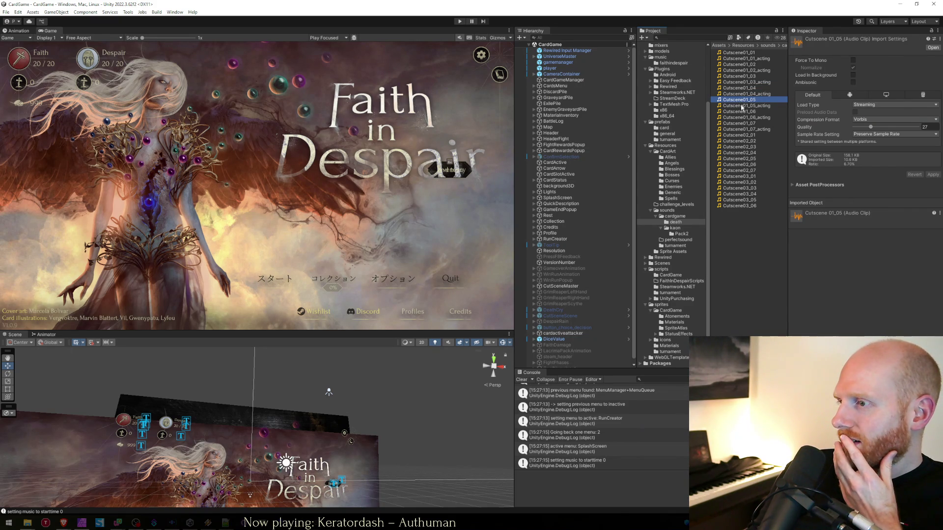
- Preview Cutscene01_05_acting, then plain and _acting Cutscene01_07 and 01_06, then Cutscene01_01
{"action": "left_click", "coordinate": [742, 106]}
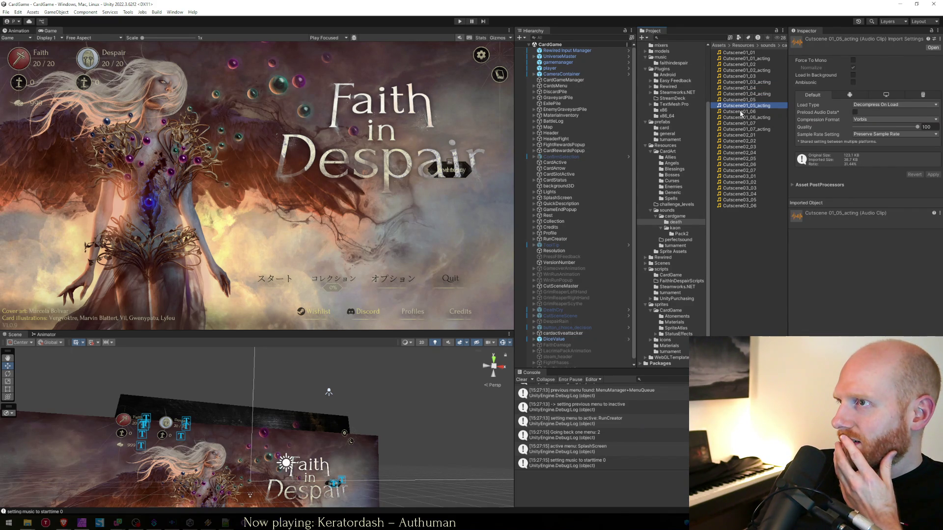
{"action": "left_click", "coordinate": [742, 123]}
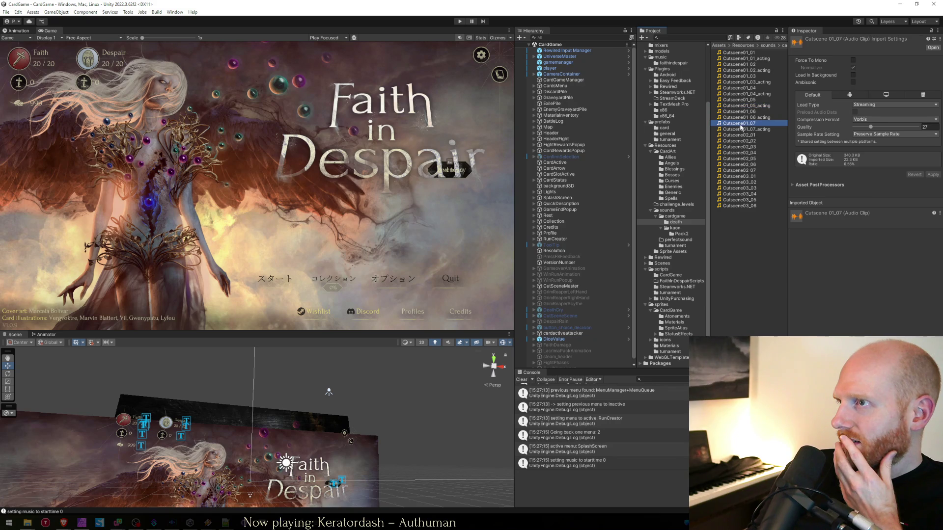
{"action": "left_click", "coordinate": [741, 130]}
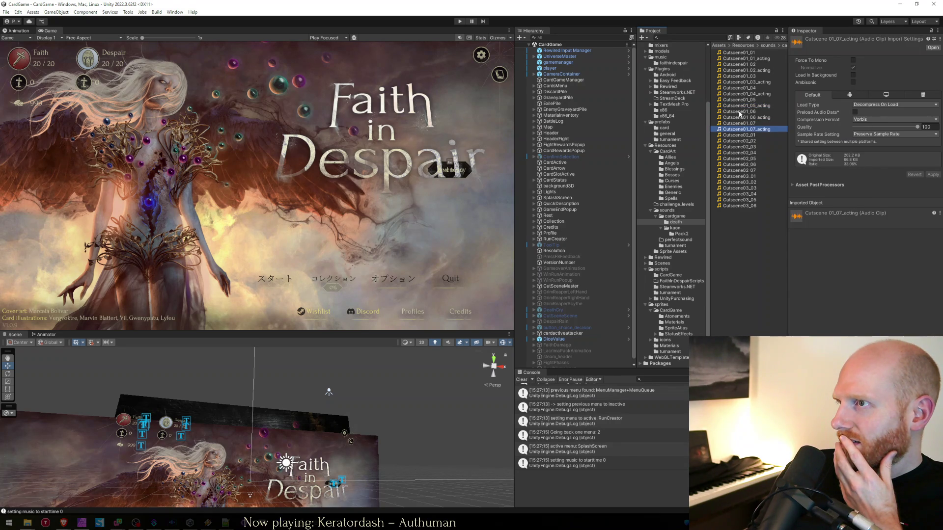
{"action": "left_click", "coordinate": [739, 114]}
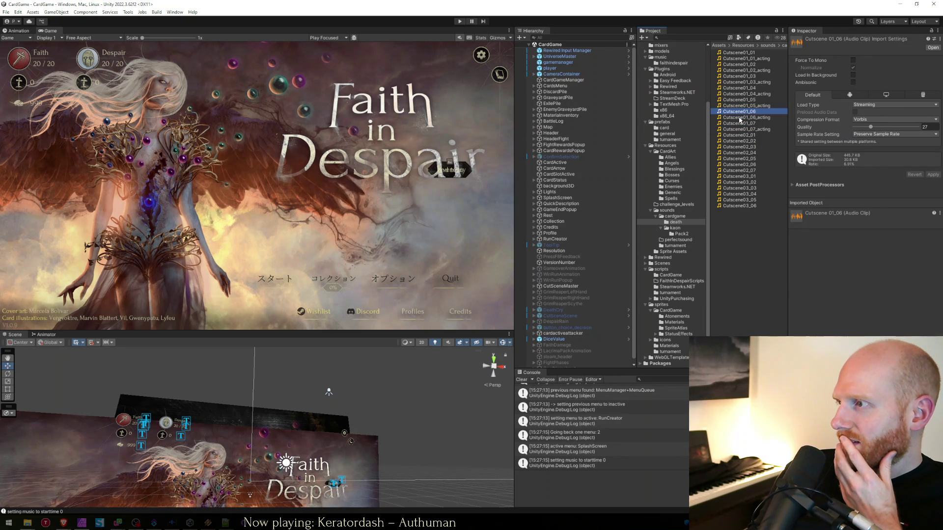
{"action": "left_click", "coordinate": [739, 118]}
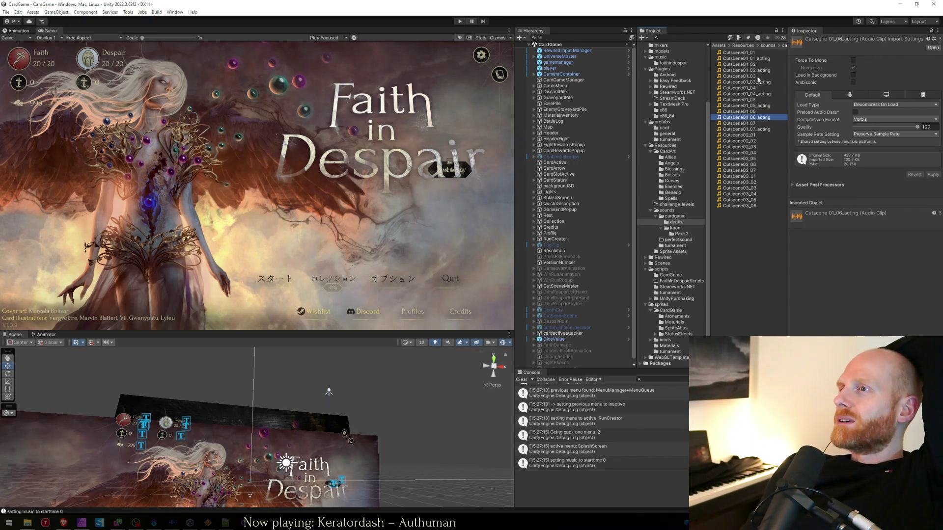
{"action": "left_click", "coordinate": [756, 53]}
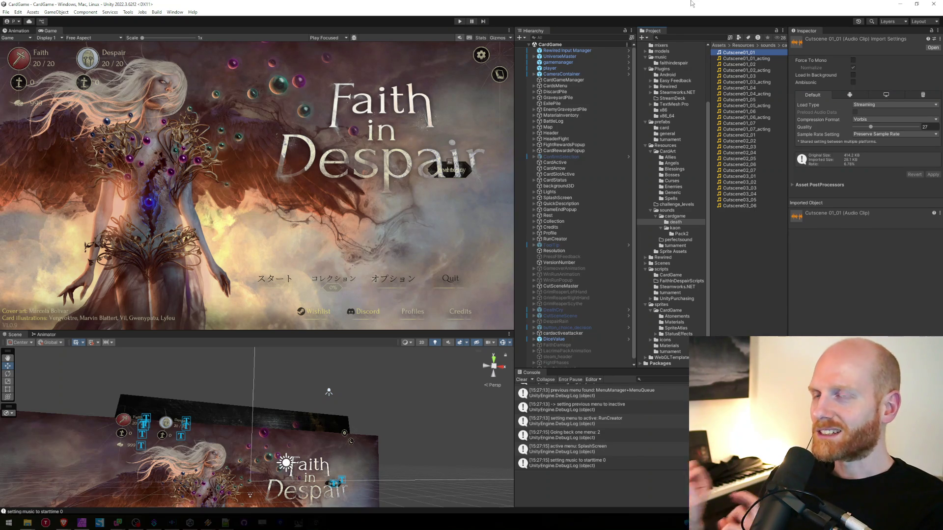
- Preview Cutscene01_02 and Cutscene01_01 against their _acting versions, replaying Cutscene01_01_acting
{"action": "left_click", "coordinate": [745, 64]}
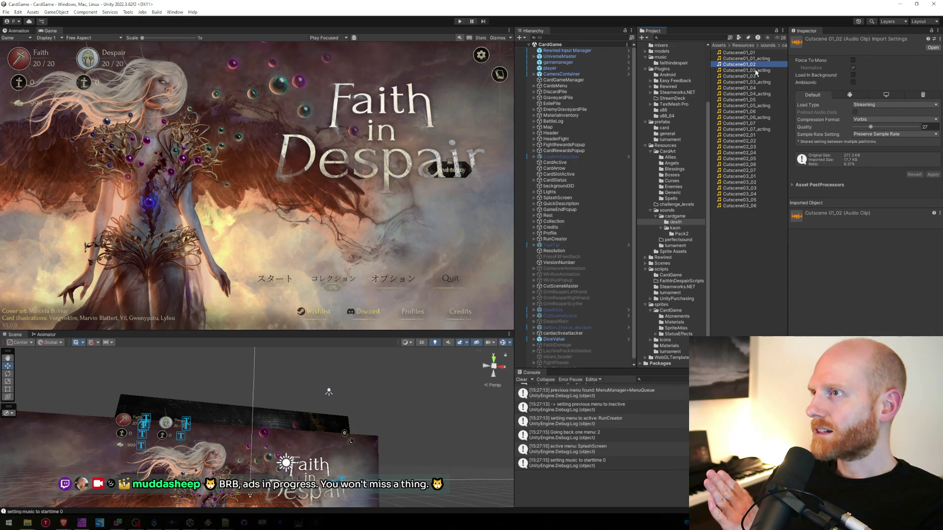
{"action": "left_click", "coordinate": [755, 72]}
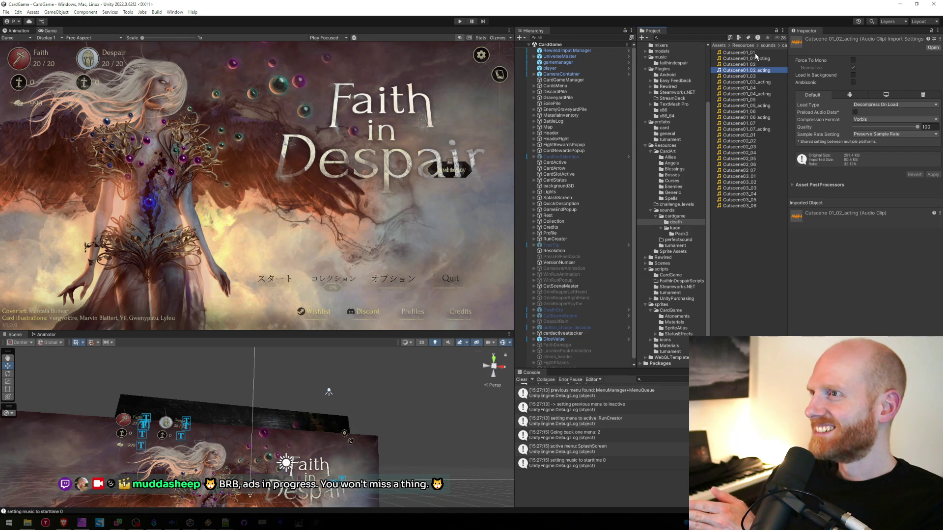
{"action": "left_click", "coordinate": [755, 55]}
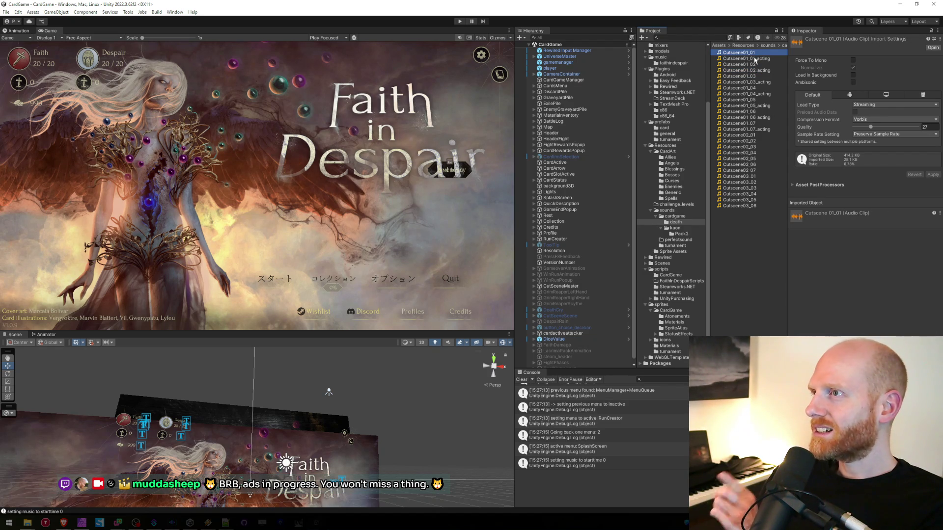
{"action": "left_click", "coordinate": [755, 59]}
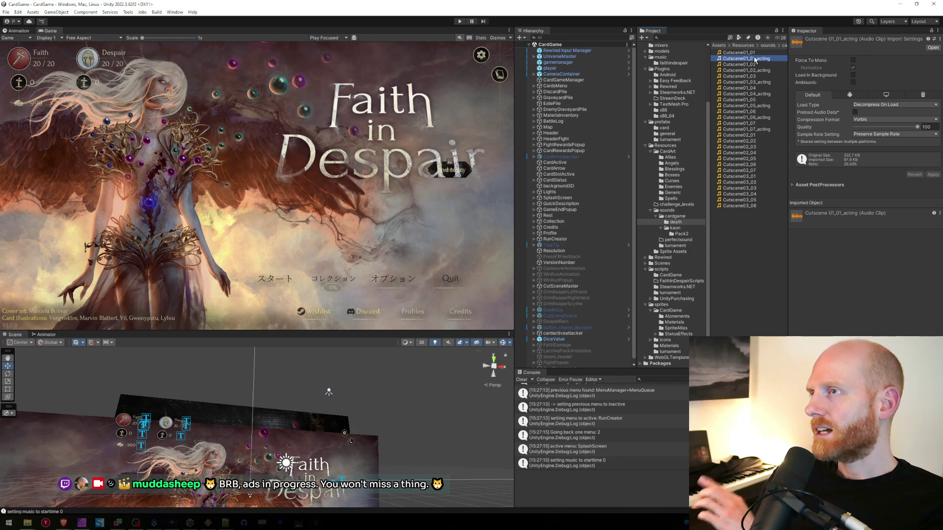
{"action": "key", "text": "Up"}
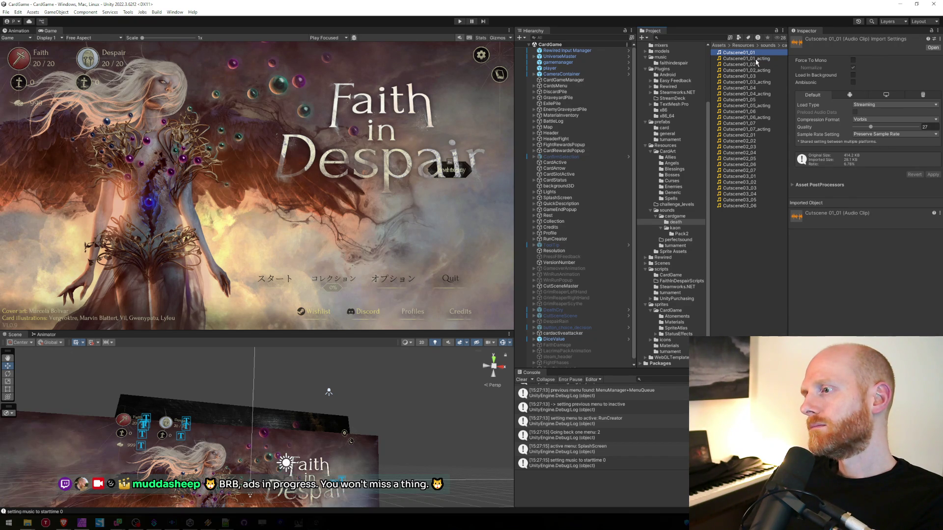
{"action": "left_click", "coordinate": [756, 59]}
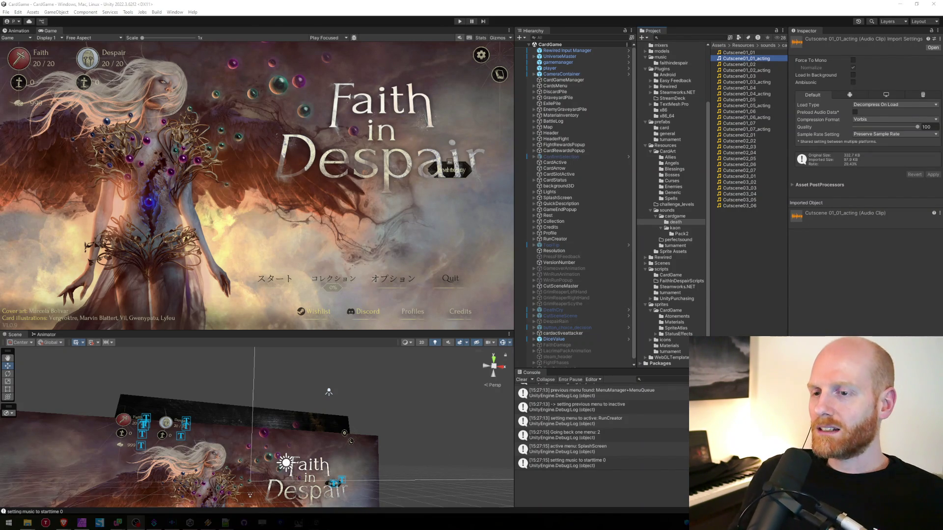
{"action": "key", "text": "alt+Tab"}
- Switch to CutSceneMaster.cs and insert a blank line above the PlaySound call
{"action": "left_click", "coordinate": [523, 248]}
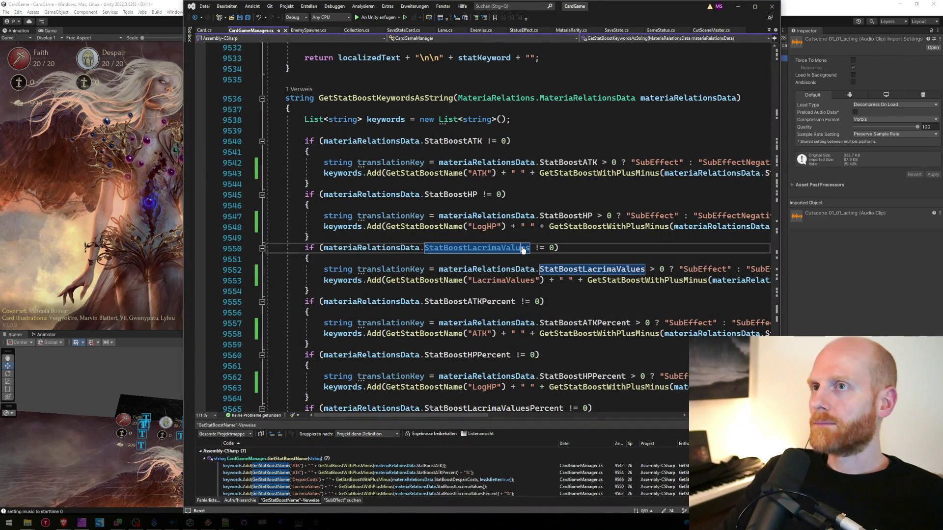
{"action": "key", "text": "ctrl+Tab"}
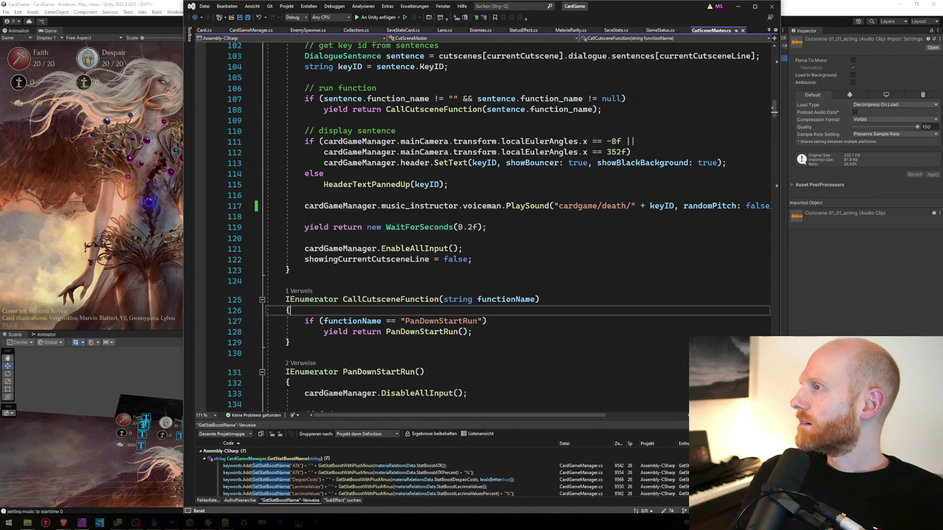
{"action": "left_click", "coordinate": [550, 262]}
{"action": "key", "text": "Up"}
{"action": "key", "text": "Up"}
{"action": "key", "text": "Up"}
{"action": "key", "text": "Return"}
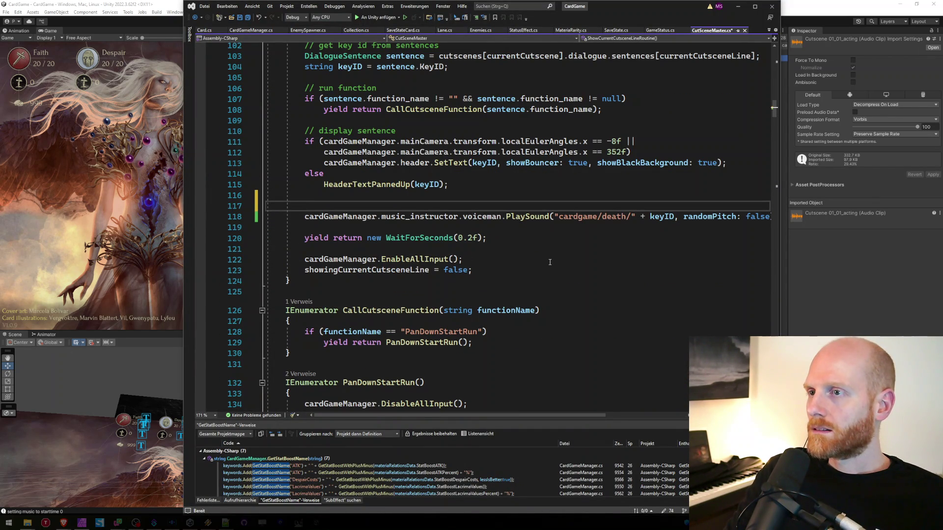
{"action": "key", "text": "Down"}
{"action": "key", "text": "End"}
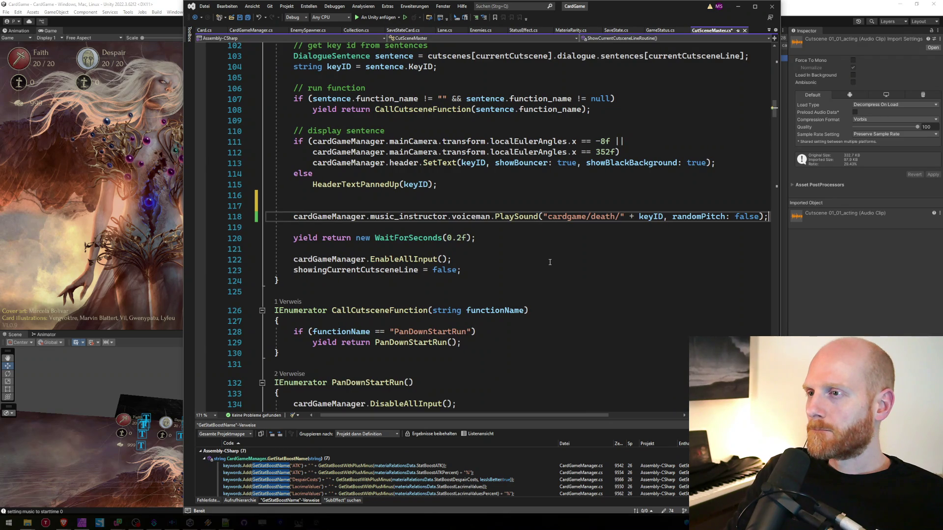
- Append + "_acting" after keyID in the PlaySound sound path and save the script
{"action": "key", "text": "alt+Tab"}
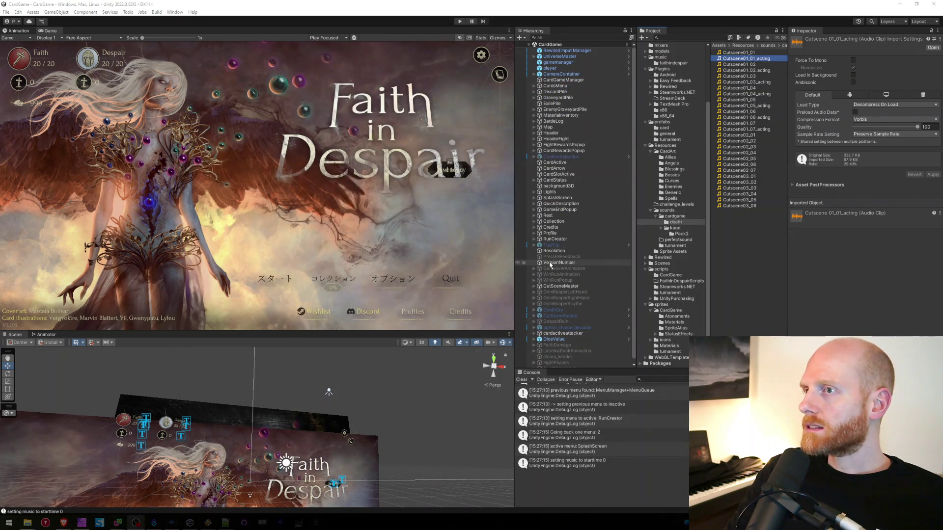
{"action": "key", "text": "alt+Tab"}
{"action": "key", "text": "End"}
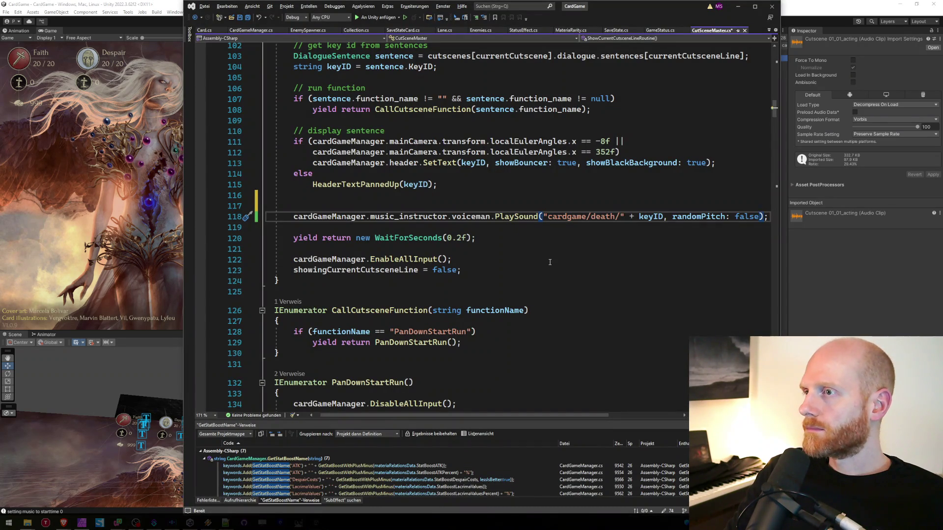
{"action": "key", "text": "ctrl+Left"}
{"action": "key", "text": "ctrl+Left"}
{"action": "type", "text": "+ "}
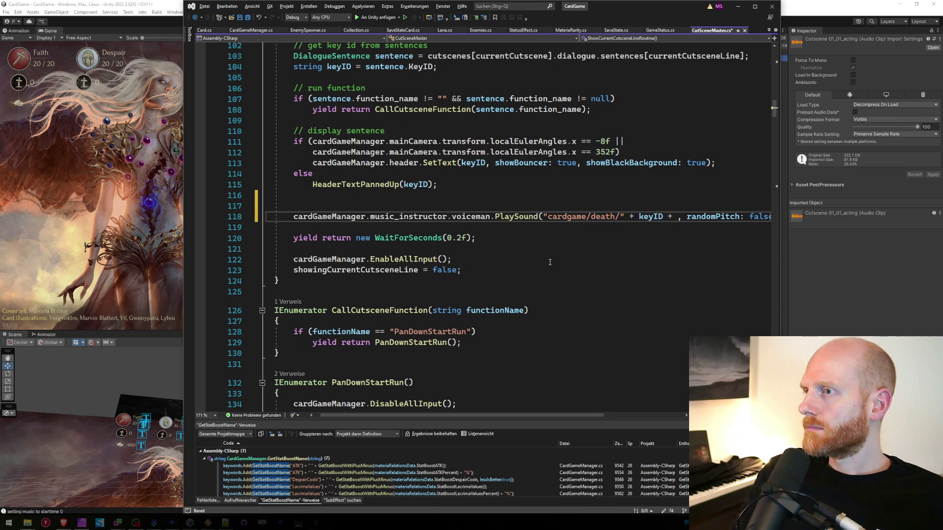
{"action": "type", "text": "\"_acting"}
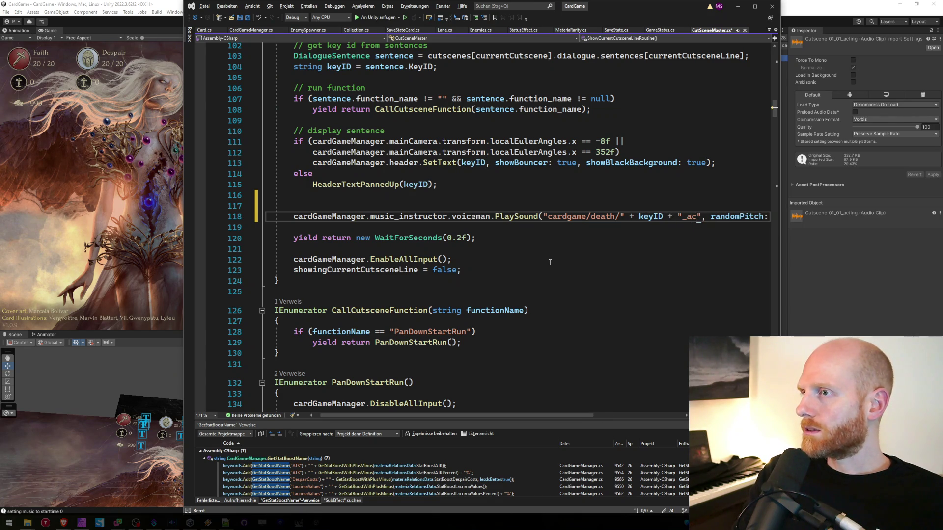
{"action": "key", "text": "ctrl+s"}
{"action": "key", "text": "Down"}
{"action": "key", "text": "Down"}
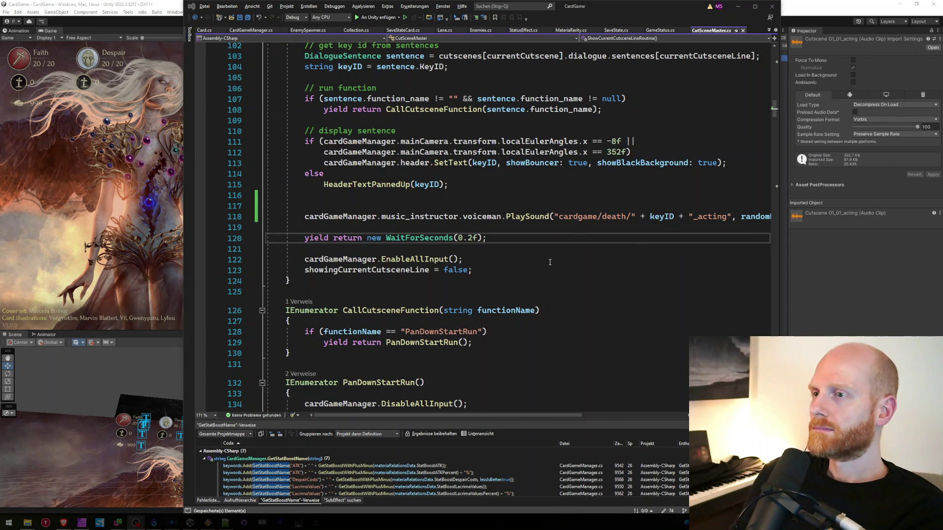
- Minimize Visual Studio and bring Unity Editor back to the front
{"action": "left_click", "coordinate": [738, 7]}
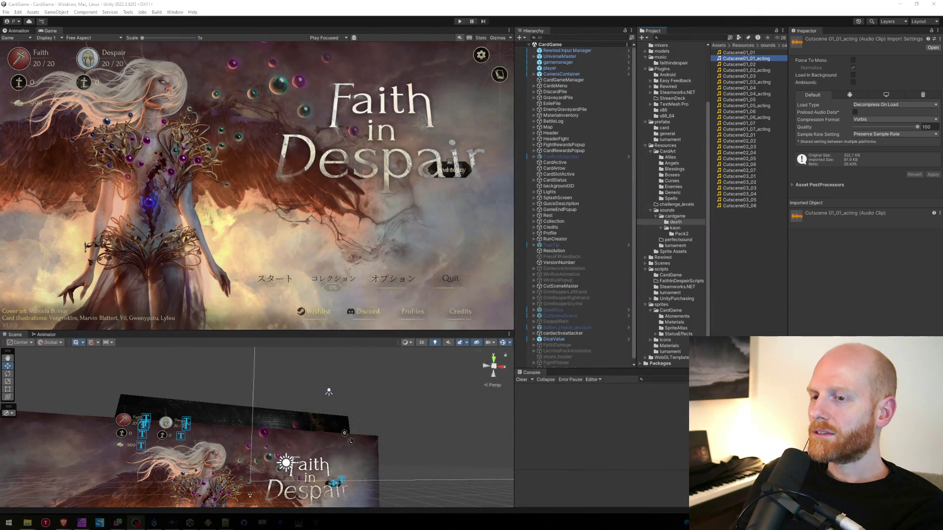
{"action": "key", "text": "alt+Tab"}
{"action": "left_click", "coordinate": [805, 2]}
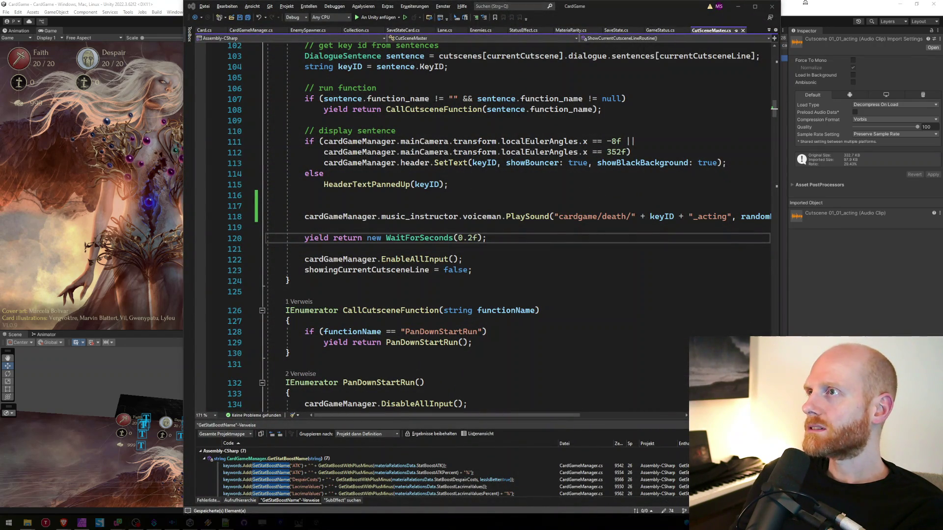
- Preview Cutscene01_01, Cutscene01_02, its _acting version, Cutscene01_03 and Cutscene01_03_acting
{"action": "left_click", "coordinate": [737, 6]}
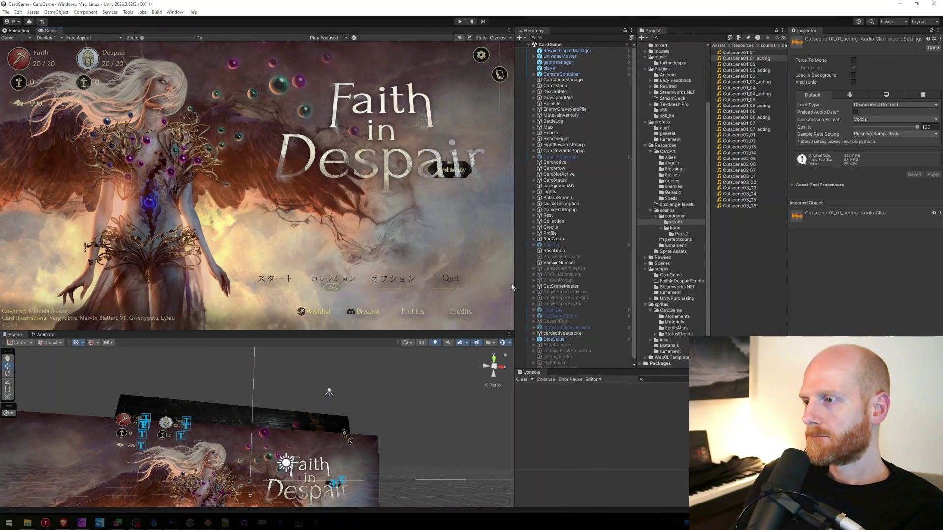
{"action": "left_click", "coordinate": [751, 52]}
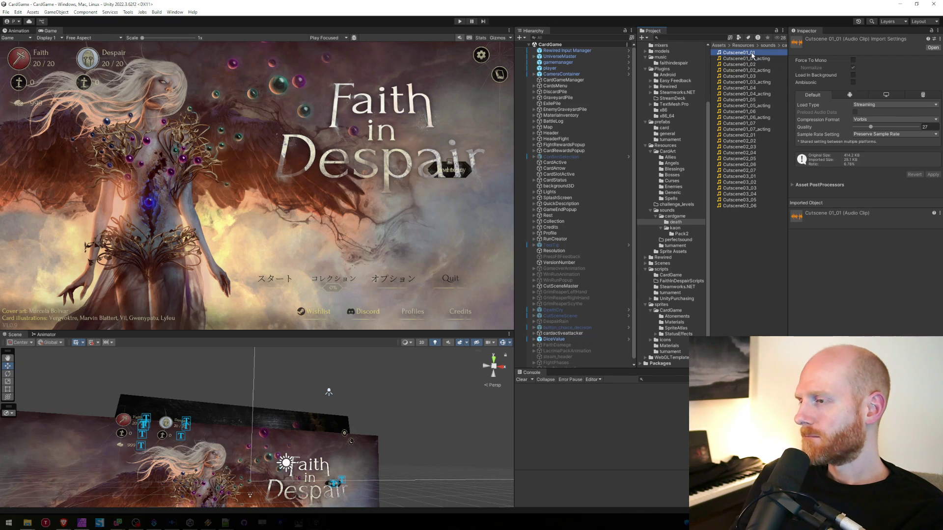
{"action": "left_click", "coordinate": [753, 64]}
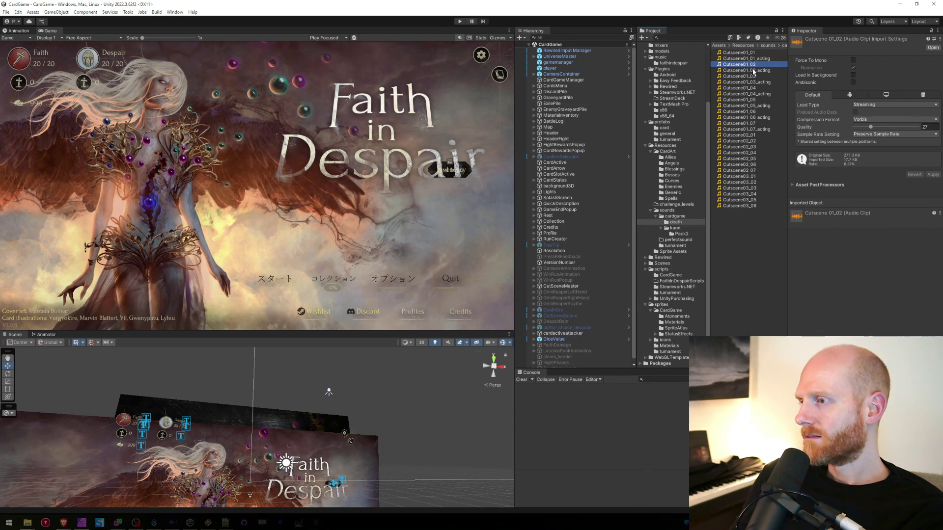
{"action": "left_click", "coordinate": [754, 72]}
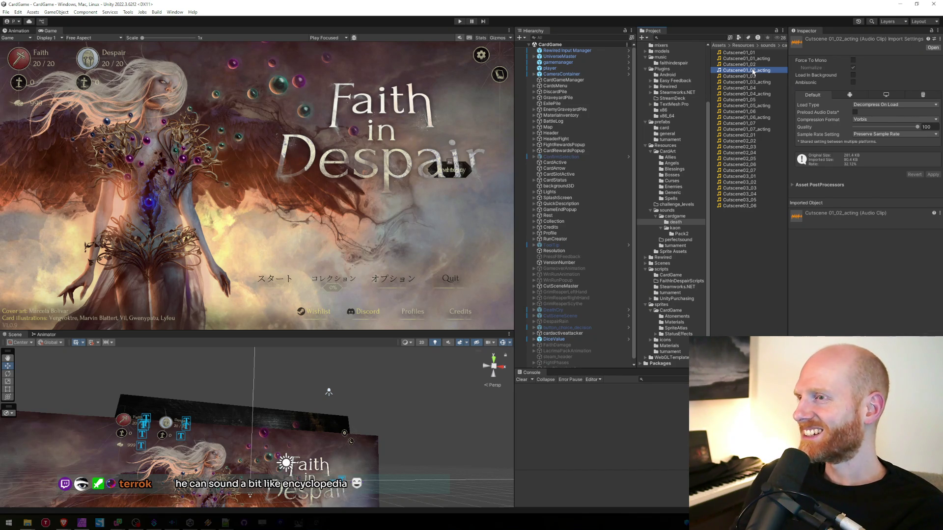
{"action": "left_click", "coordinate": [749, 77]}
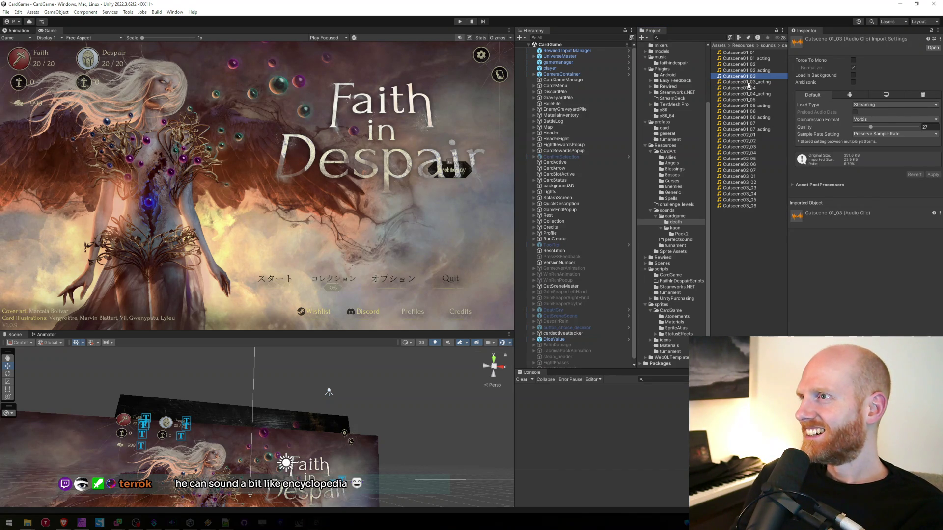
{"action": "left_click", "coordinate": [748, 82]}
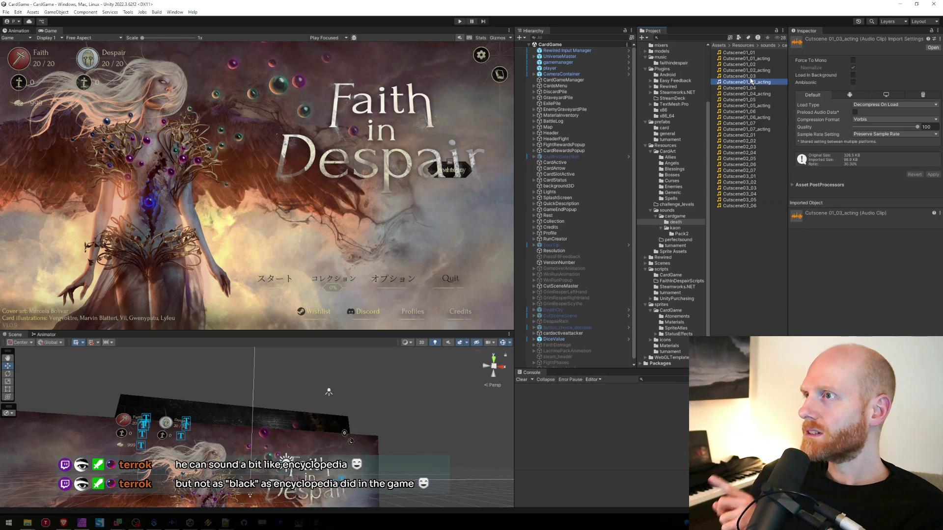
- Compare Cutscene01_03's import settings with Cutscene01_03_acting's, then enter Play mode
{"action": "left_click", "coordinate": [751, 77]}
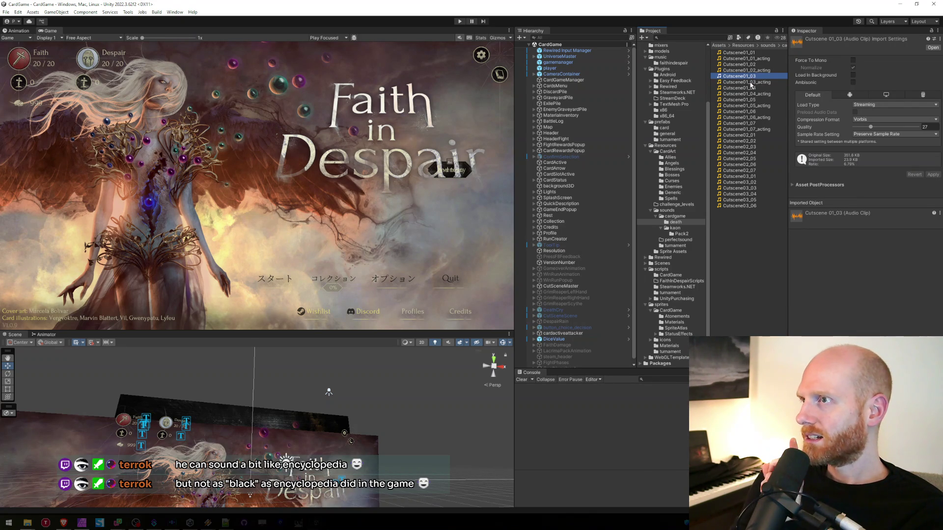
{"action": "left_click", "coordinate": [750, 83]}
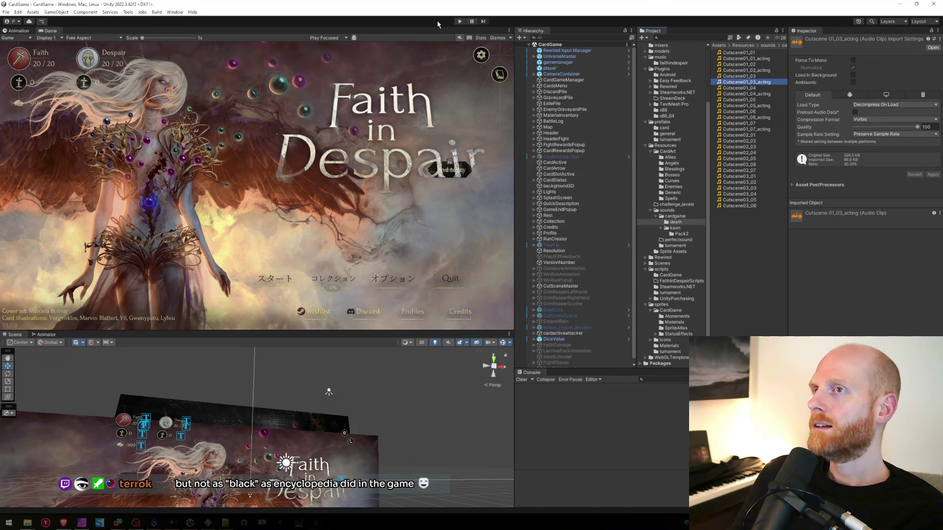
{"action": "left_click", "coordinate": [459, 21]}
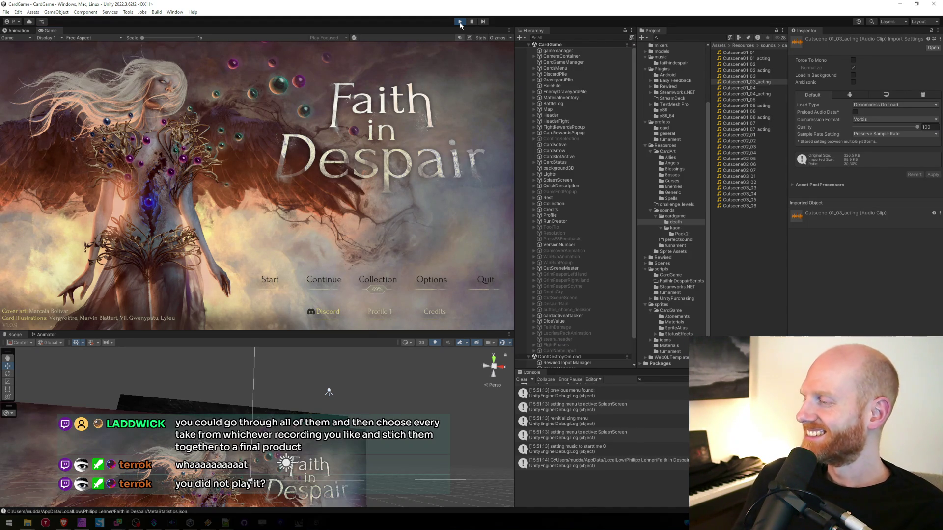
- Deselect the clip in the Project window and glance at the open browser window
{"action": "left_click", "coordinate": [742, 234]}
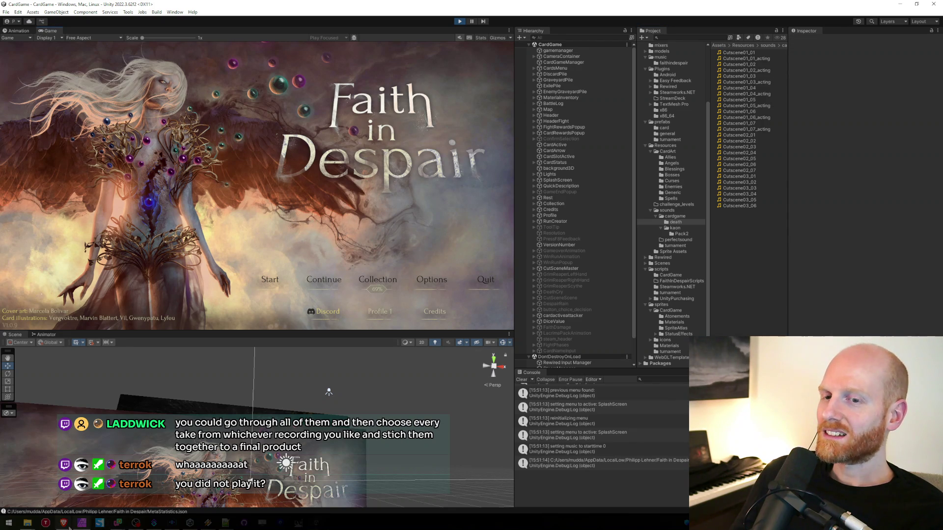
{"action": "mouse_move", "coordinate": [64, 523]}
{"action": "left_click", "coordinate": [139, 501]}
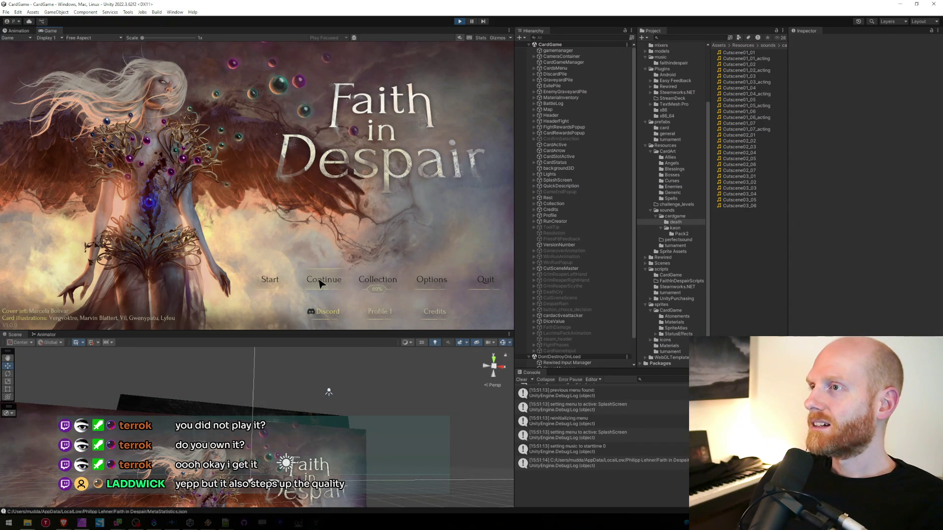
- Compare import settings of Cutscene01_01 and Cutscene01_02 against their _acting versions
{"action": "left_click", "coordinate": [749, 53]}
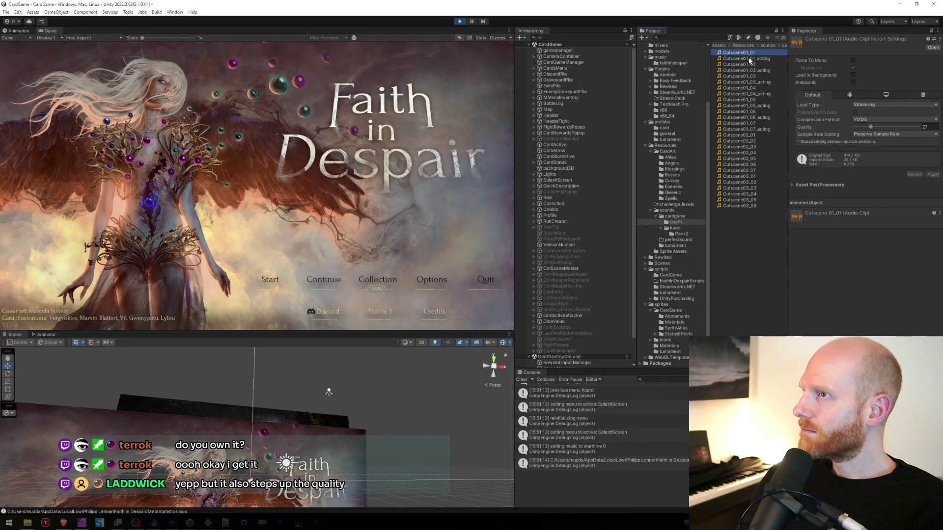
{"action": "left_click", "coordinate": [750, 60]}
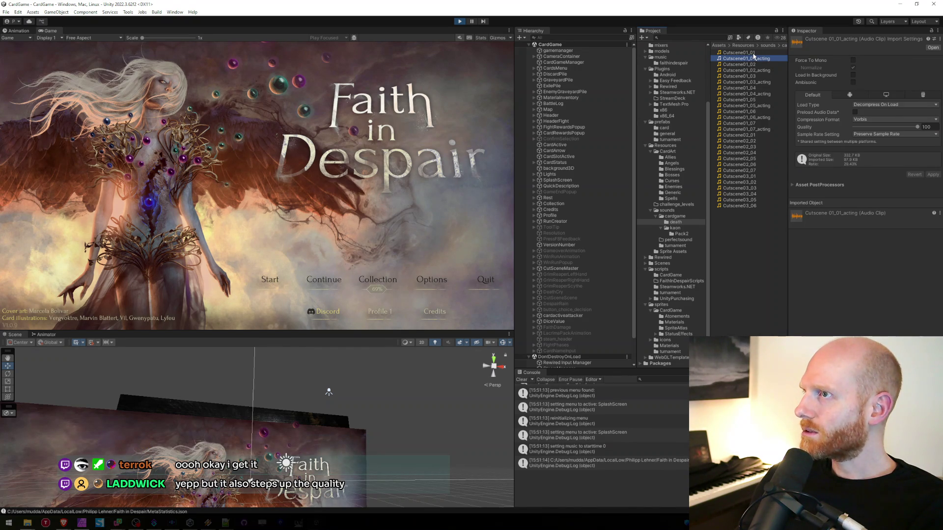
{"action": "left_click", "coordinate": [754, 53]}
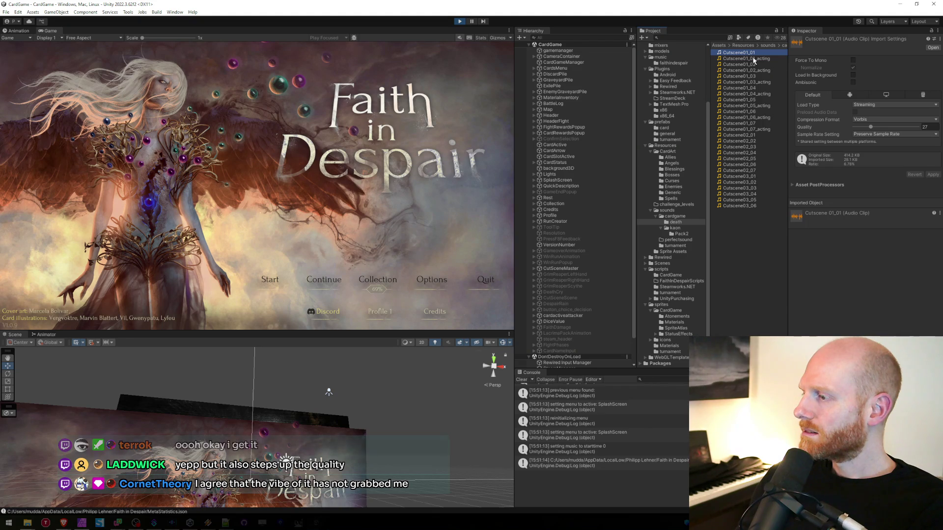
{"action": "left_click", "coordinate": [757, 65]}
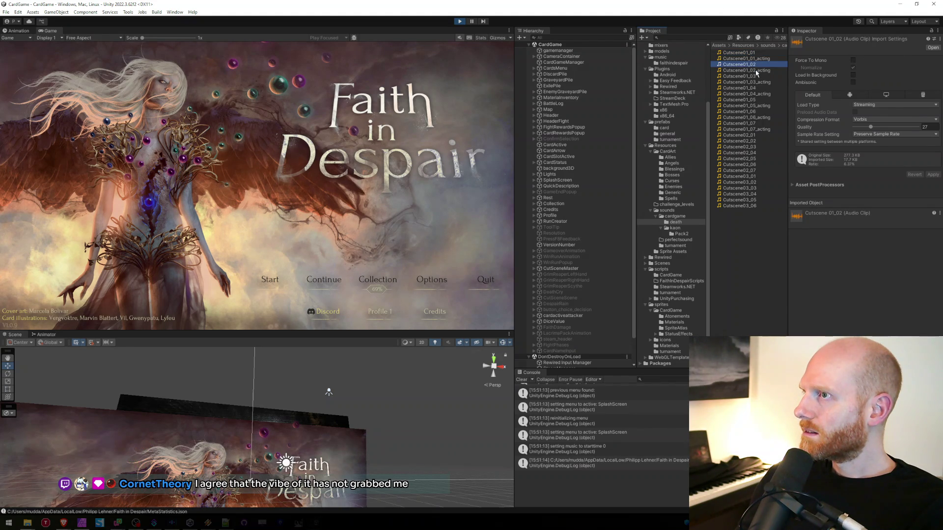
{"action": "left_click", "coordinate": [756, 71]}
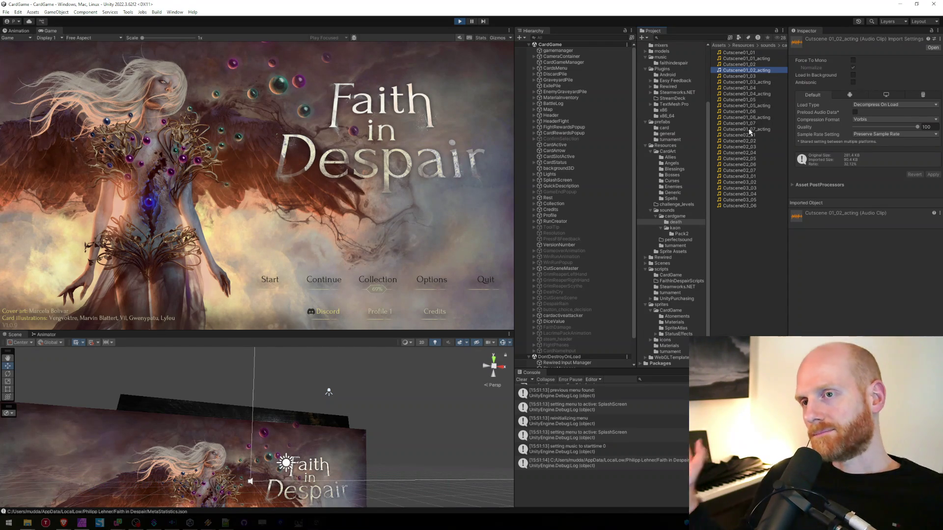
- Start a new day-1 run, maximize the Game view, skip the cutscene and return to title
{"action": "left_click", "coordinate": [277, 283]}
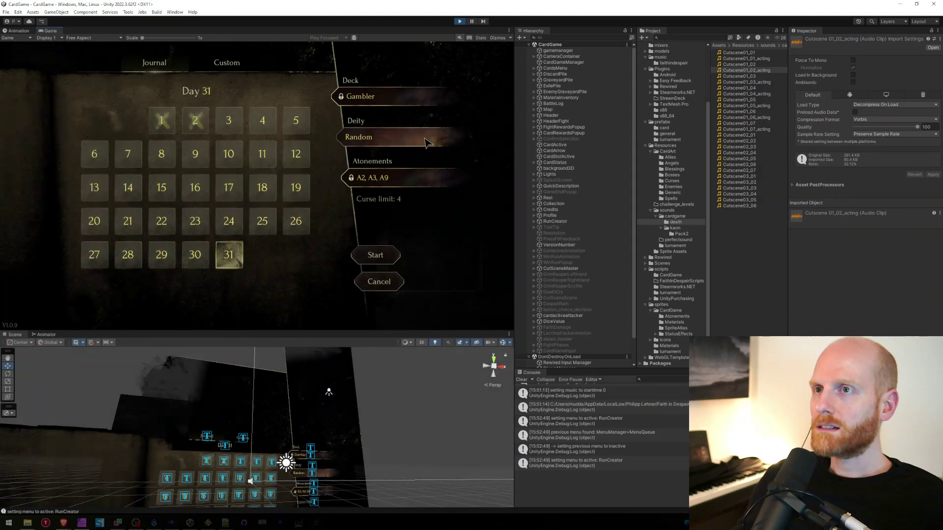
{"action": "left_click", "coordinate": [385, 255]}
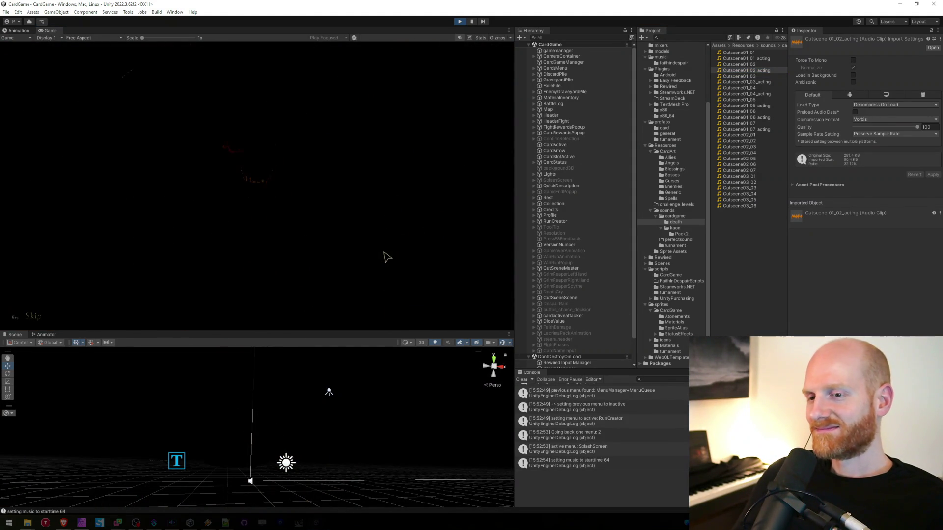
{"action": "double_click", "coordinate": [372, 31]}
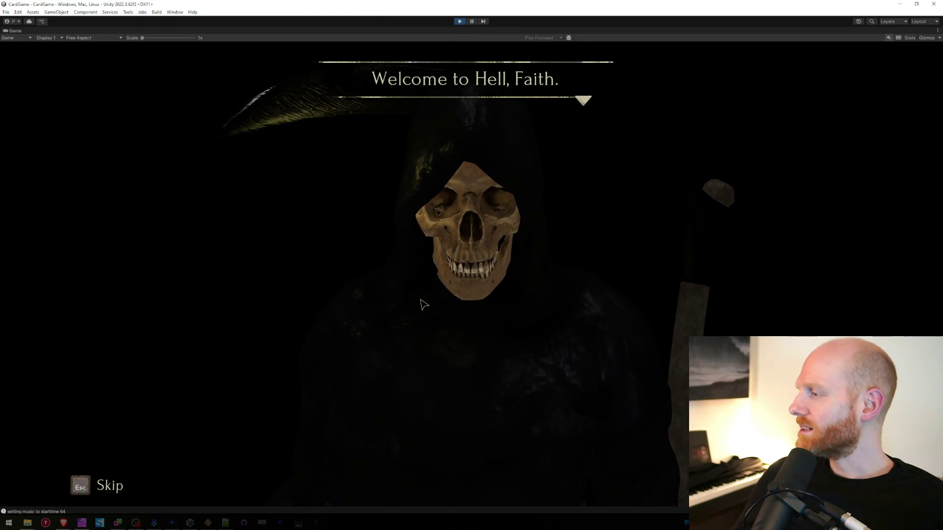
{"action": "key", "text": "Escape"}
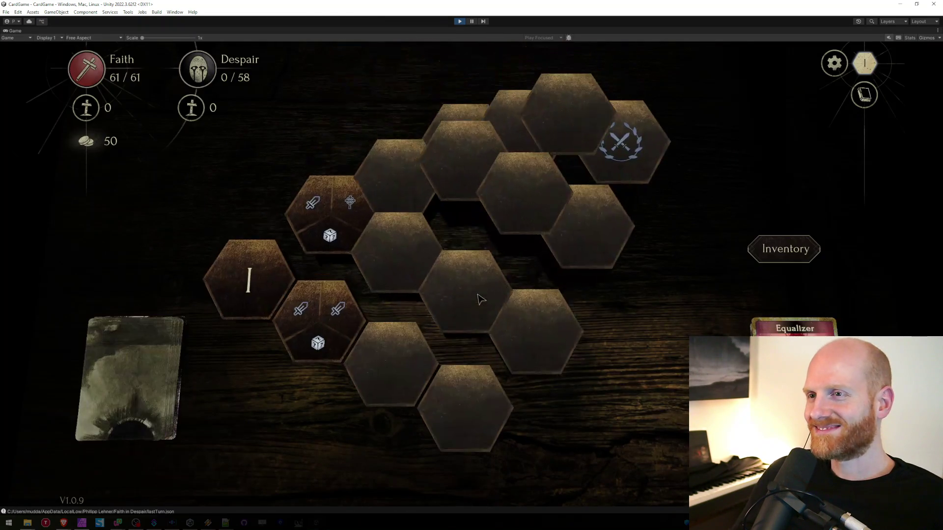
{"action": "key", "text": "Escape"}
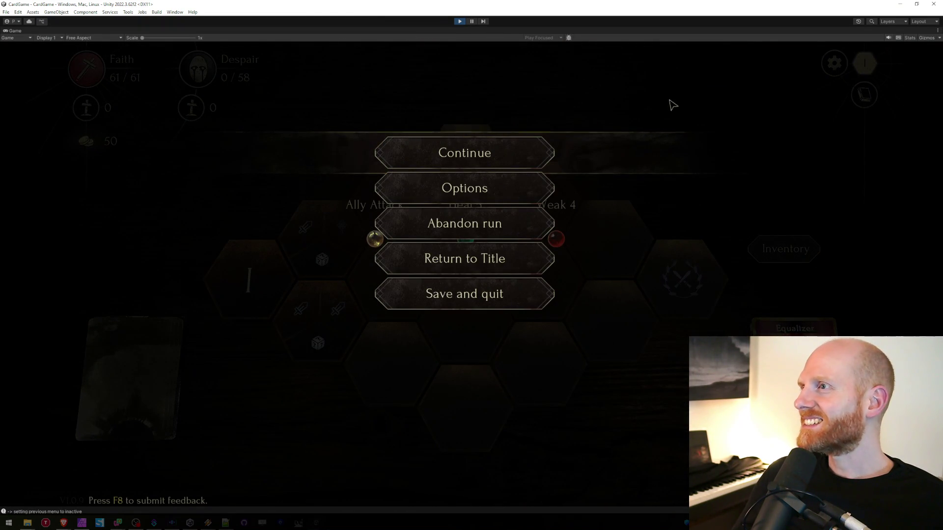
{"action": "left_click", "coordinate": [435, 258]}
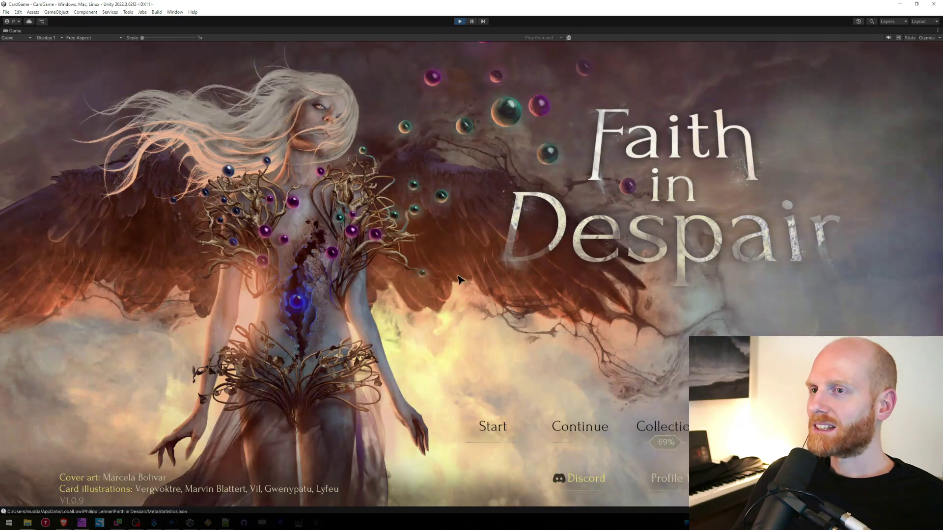
- Restart the run, advance the intro lines to Select an event, then stop Play mode
{"action": "left_click", "coordinate": [491, 426]}
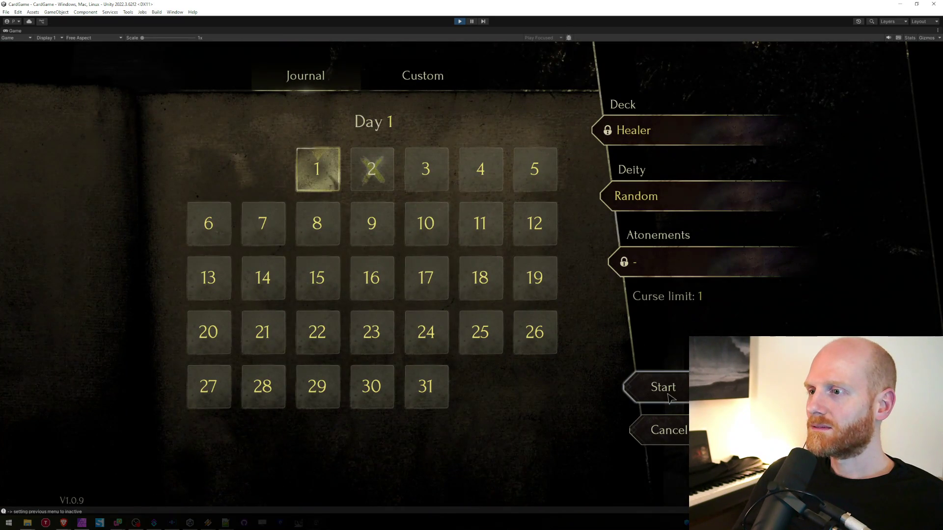
{"action": "left_click", "coordinate": [671, 398]}
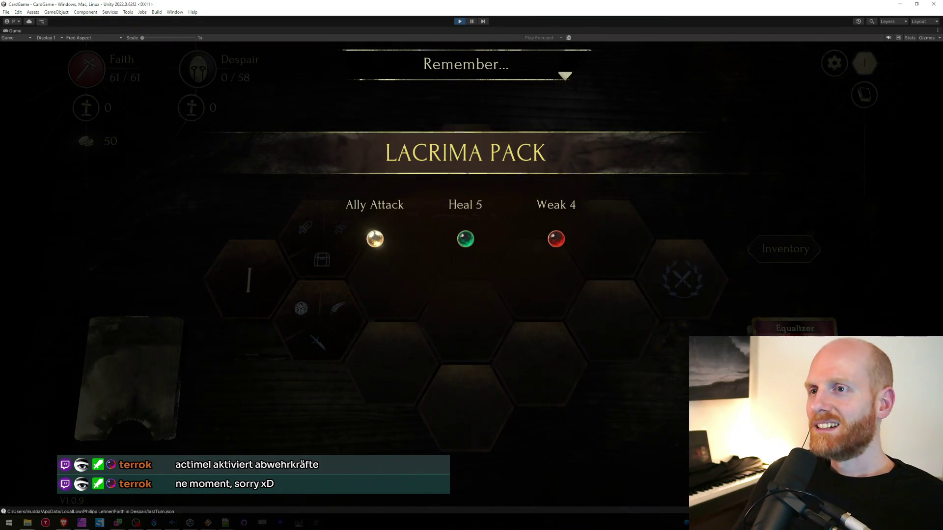
{"action": "left_click", "coordinate": [592, 376]}
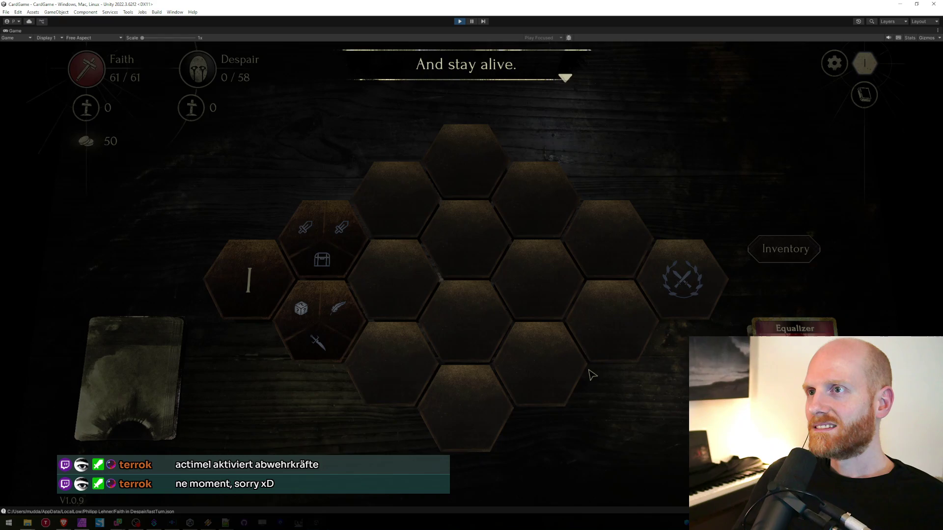
{"action": "left_click", "coordinate": [591, 375]}
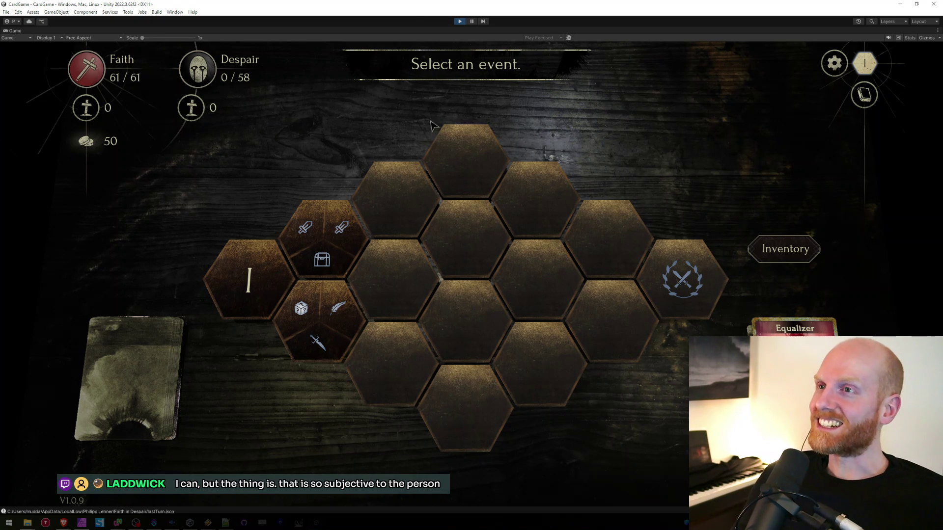
{"action": "left_click", "coordinate": [457, 22]}
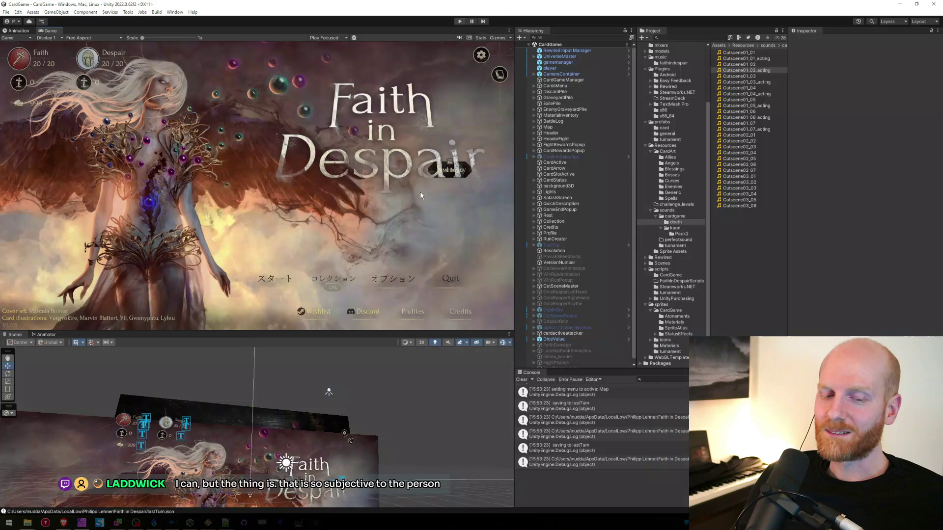
{"action": "left_click", "coordinate": [726, 279]}
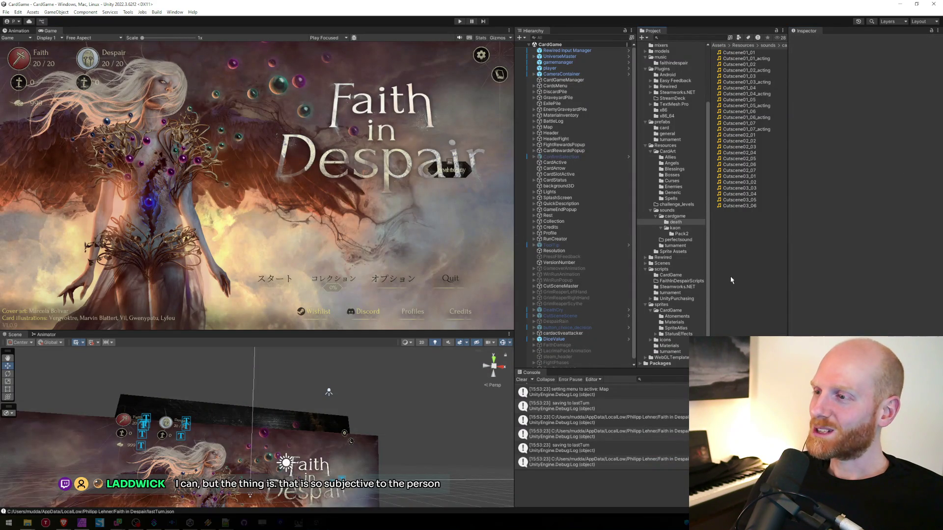
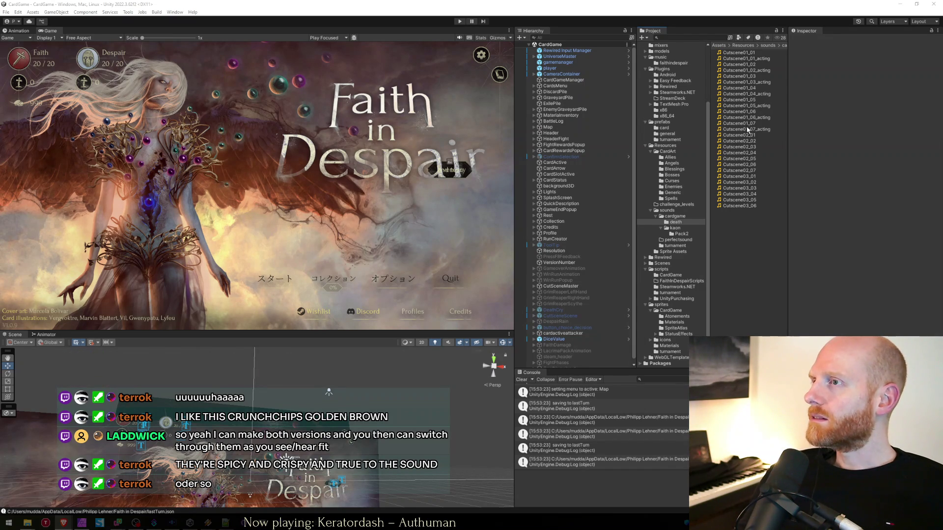
- Compare the import settings of the Cutscene01_04 and Cutscene01_04_acting clips
{"action": "left_click", "coordinate": [755, 89]}
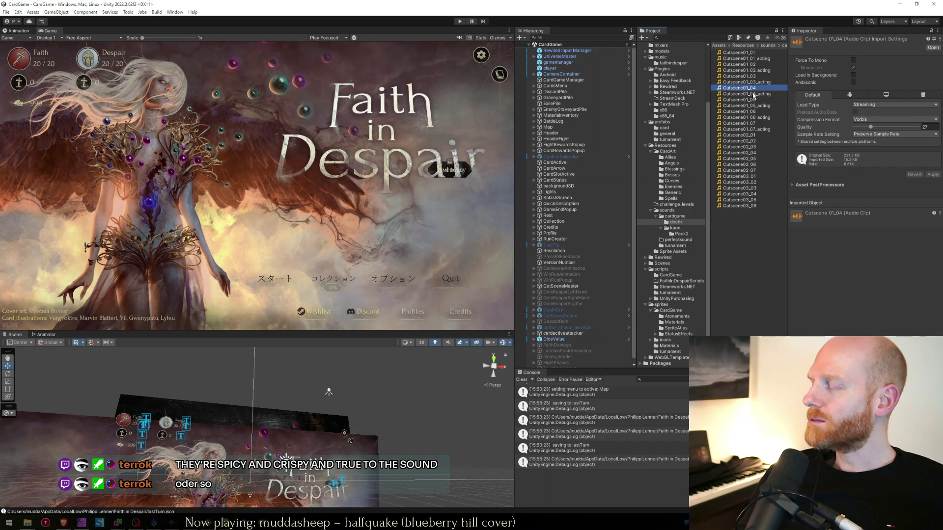
{"action": "left_click", "coordinate": [754, 94]}
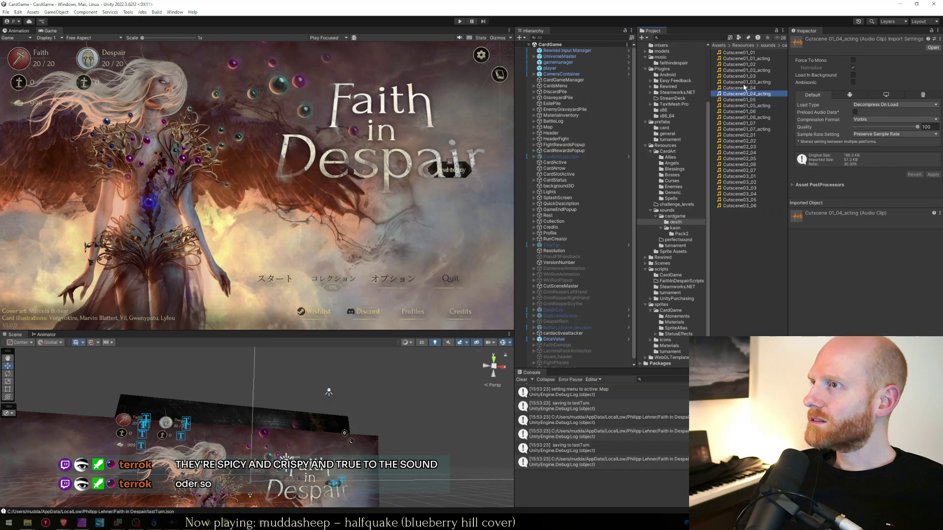
{"action": "left_click", "coordinate": [742, 249]}
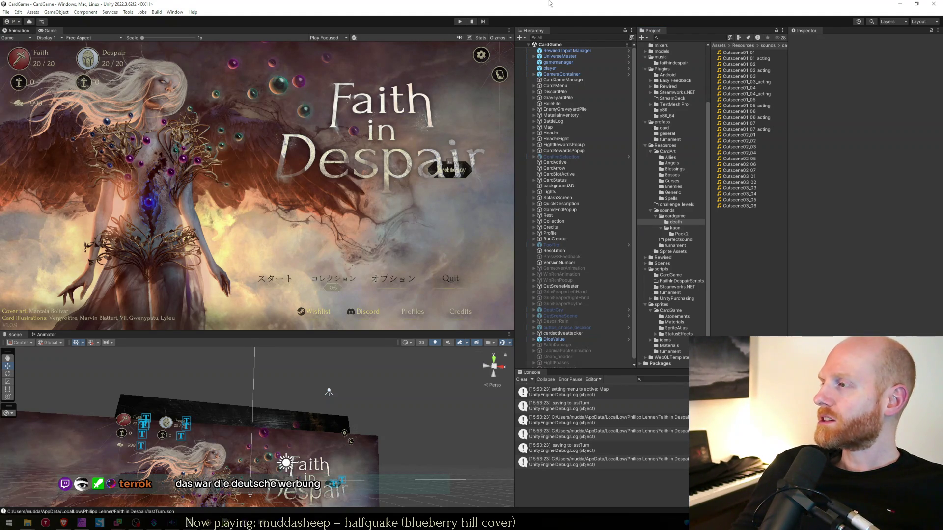
- Delete + "_acting" from the PlaySound path on line 118 of CutSceneMaster.cs and save
{"action": "key", "text": "alt+Tab"}
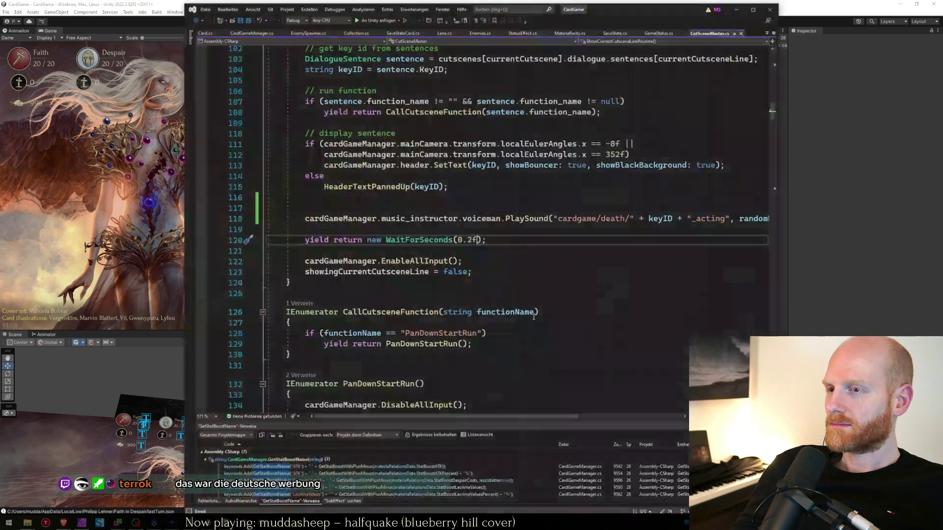
{"action": "key", "text": "alt+Tab"}
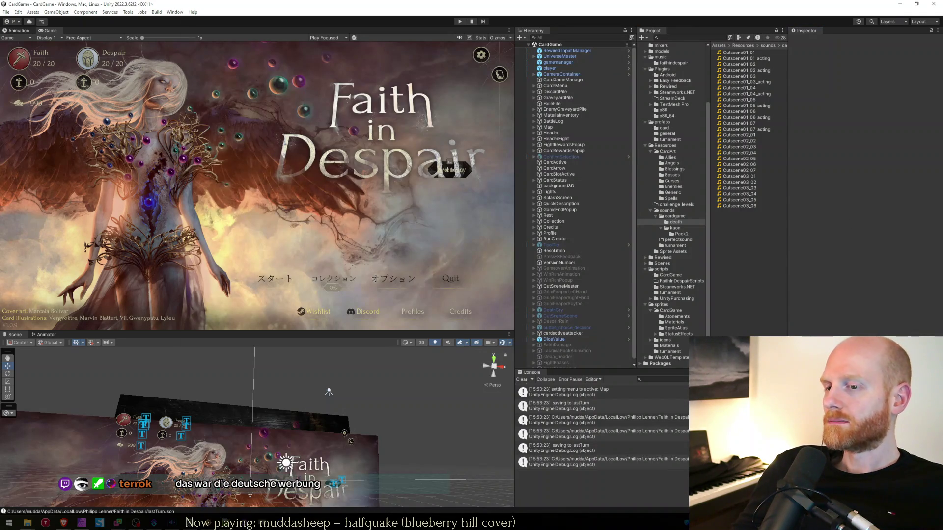
{"action": "key", "text": "alt+Tab"}
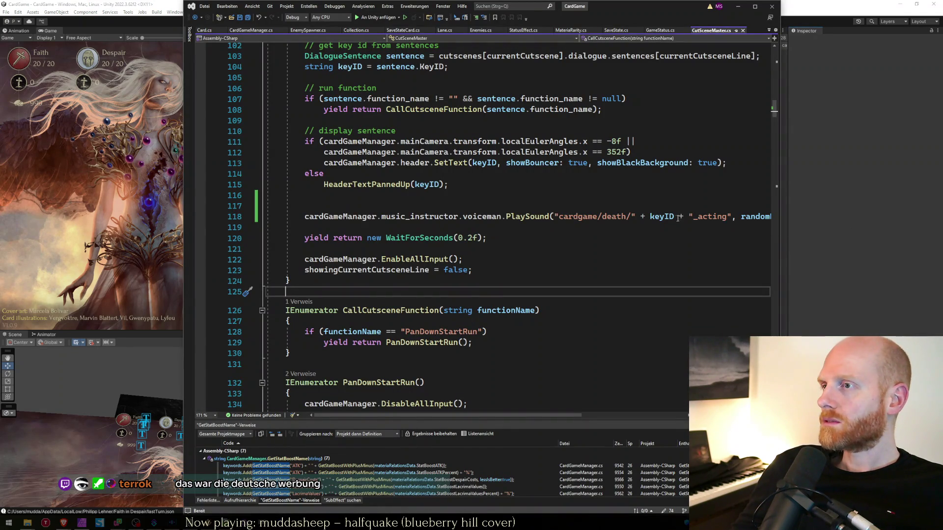
{"action": "left_click", "coordinate": [680, 219]}
{"action": "key", "text": "ctrl+shift+Right"}
{"action": "key", "text": "ctrl+shift+Right"}
{"action": "key", "text": "ctrl+shift+Right"}
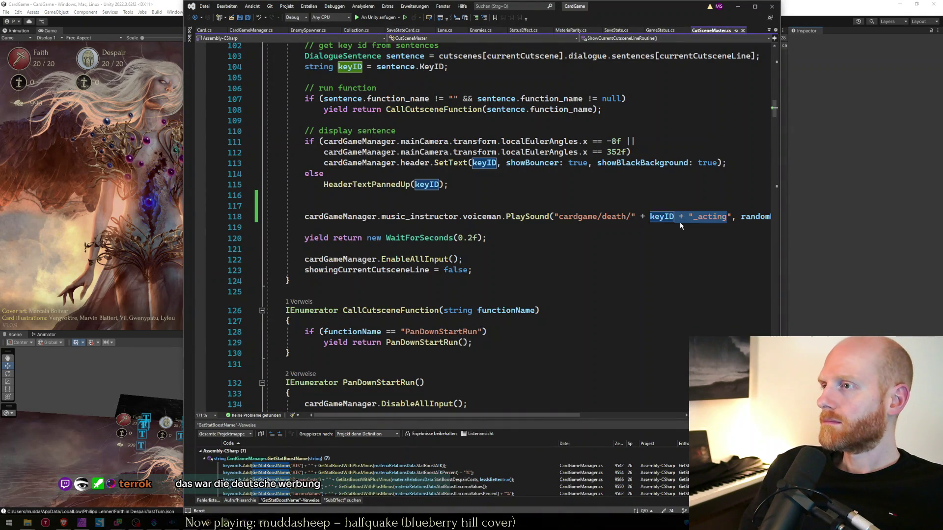
{"action": "key", "text": "Right"}
{"action": "key", "text": "ctrl+shift+Left"}
{"action": "key", "text": "ctrl+shift+Left"}
{"action": "key", "text": "BackSpace"}
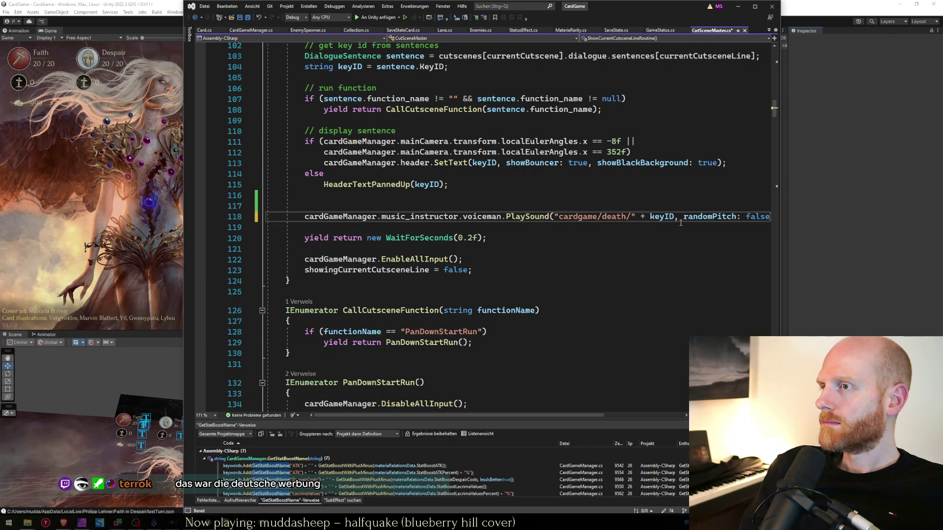
{"action": "key", "text": "ctrl+s"}
{"action": "key", "text": "alt+Tab"}
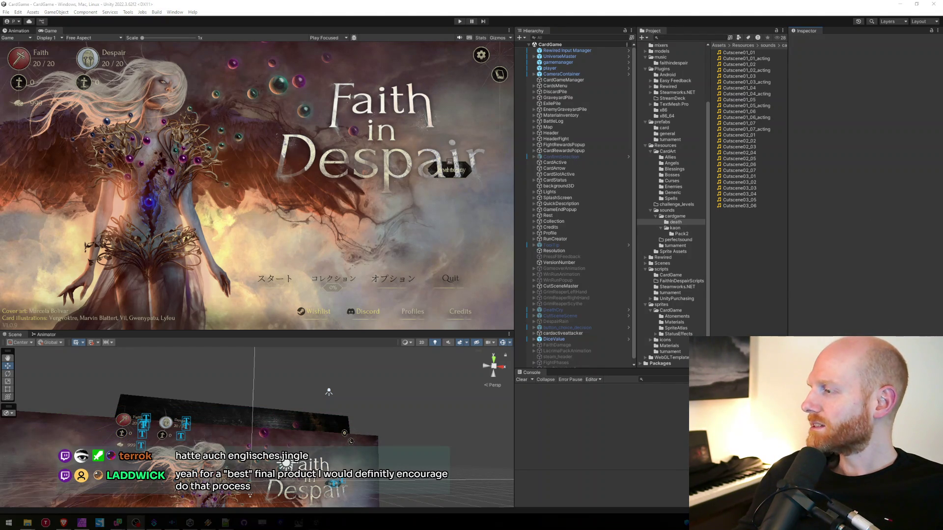
- Check the import settings of Cutscene01_01, 02_01, 02_03 and 03_01, then enter play mode
{"action": "left_click", "coordinate": [751, 53]}
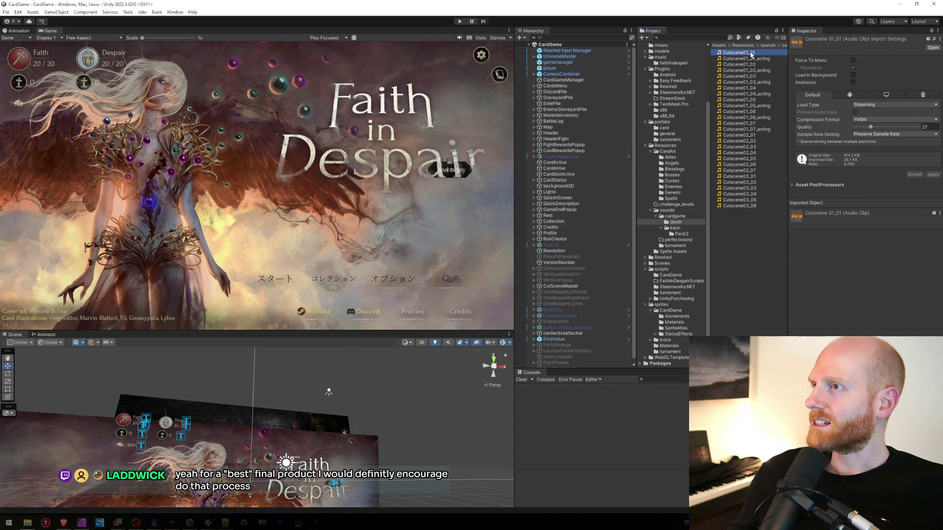
{"action": "left_click", "coordinate": [749, 135]}
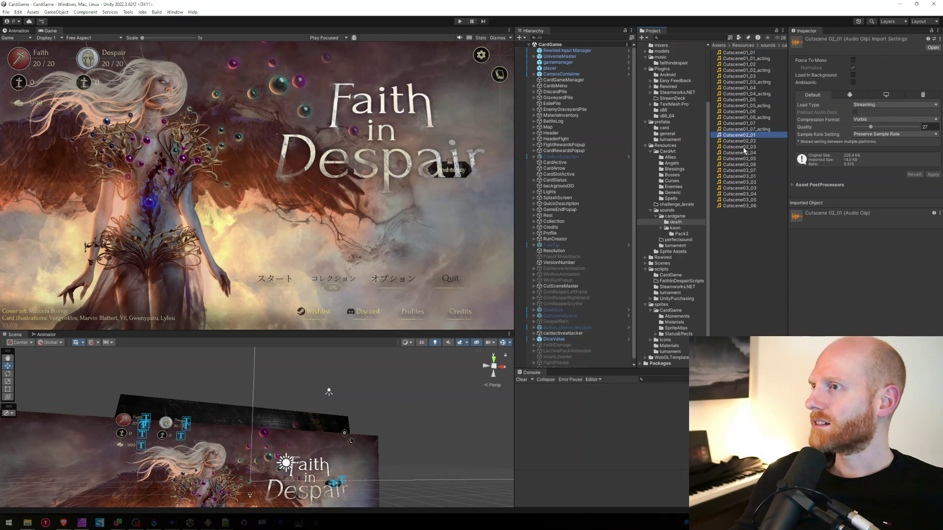
{"action": "left_click", "coordinate": [743, 147]}
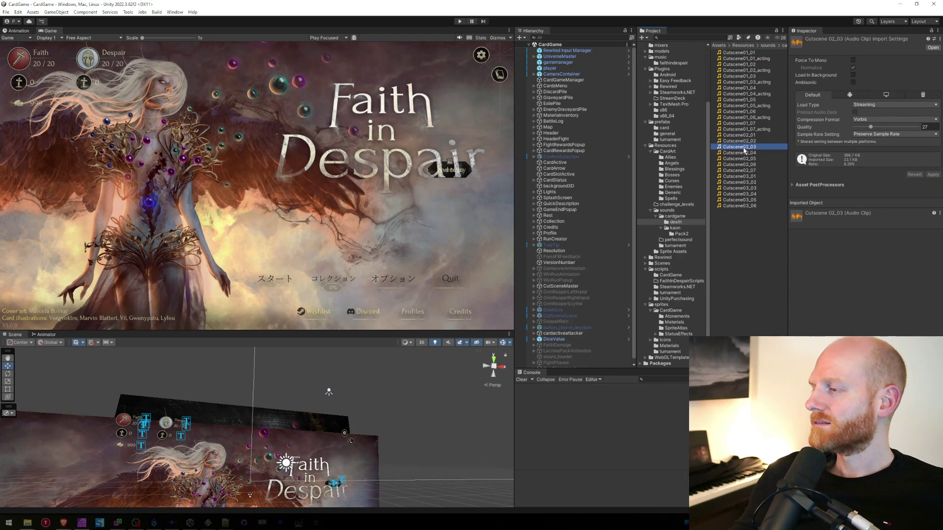
{"action": "left_click", "coordinate": [746, 178]}
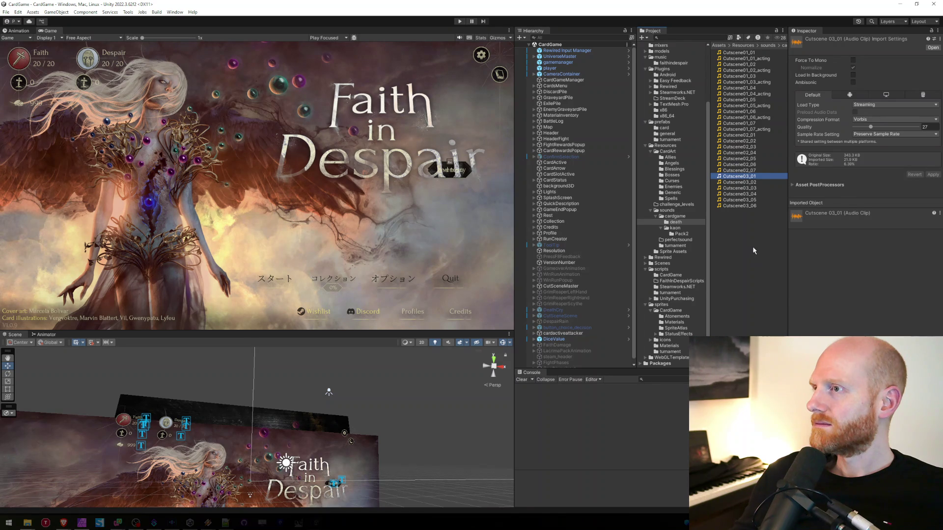
{"action": "left_click", "coordinate": [460, 21]}
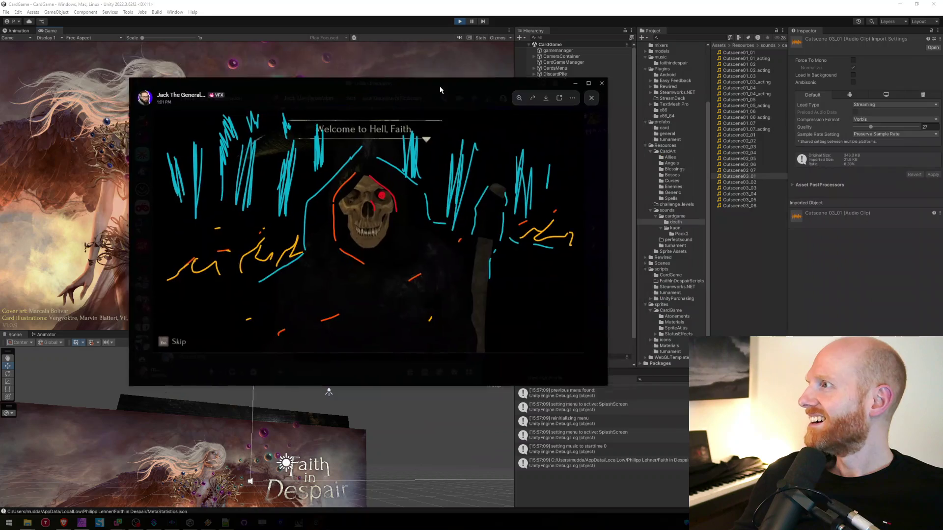
- View the annotated grim-reaper screenshot at full height in Discord, then close it and stop the game
{"action": "left_click_drag", "start_coordinate": [392, 43], "coordinate": [348, 28]}
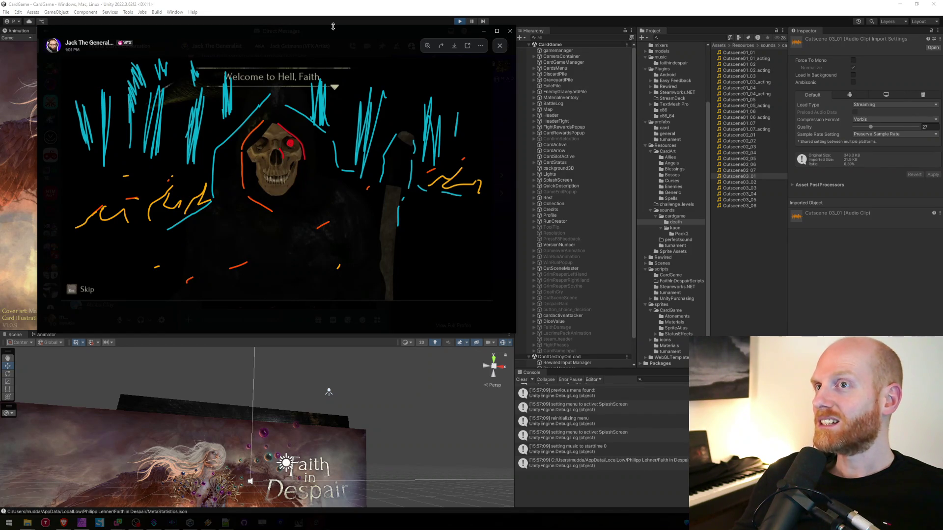
{"action": "key", "text": "super+shift+Up"}
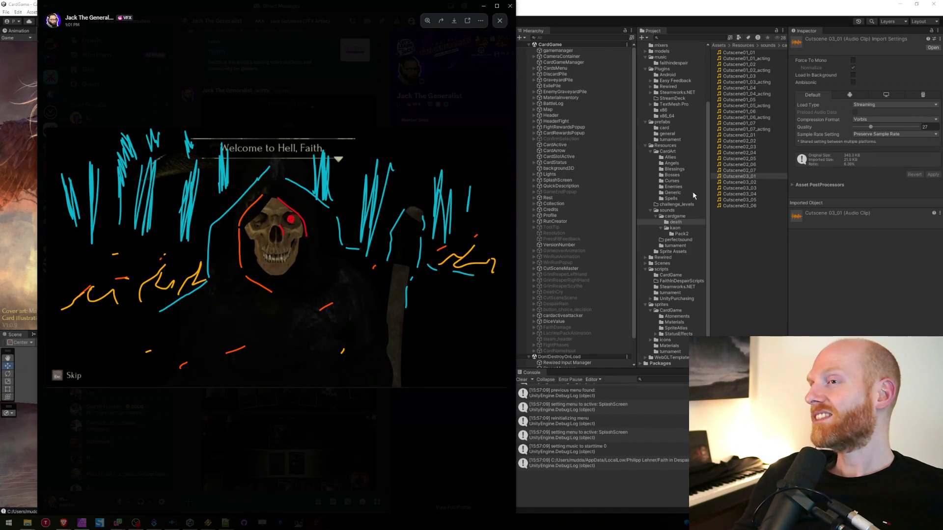
{"action": "left_click", "coordinate": [745, 171]}
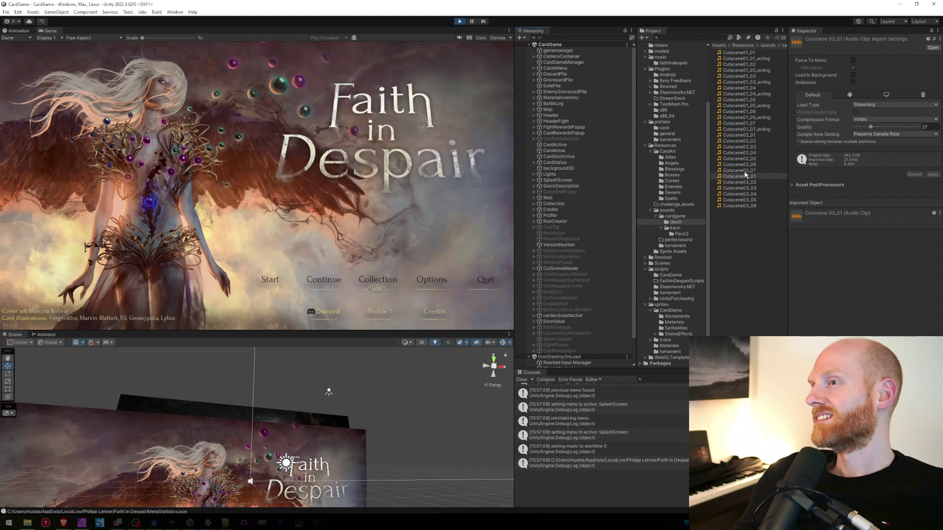
{"action": "key", "text": "alt+Tab"}
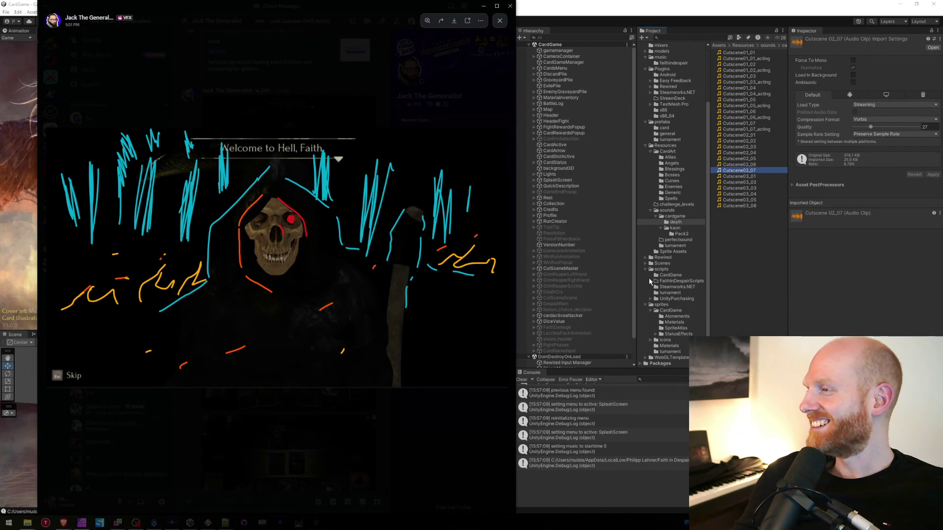
{"action": "left_click", "coordinate": [736, 177]}
{"action": "key", "text": "alt+Tab"}
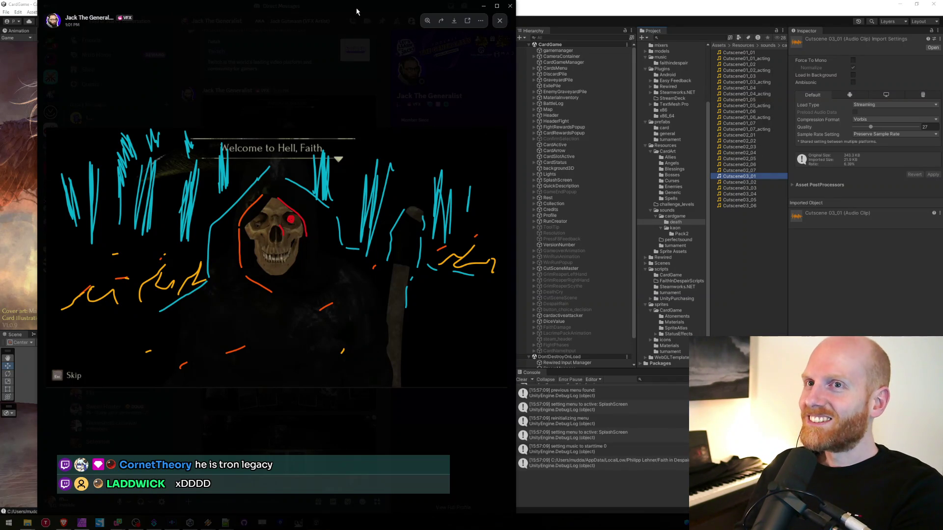
{"action": "key", "text": "alt+Tab"}
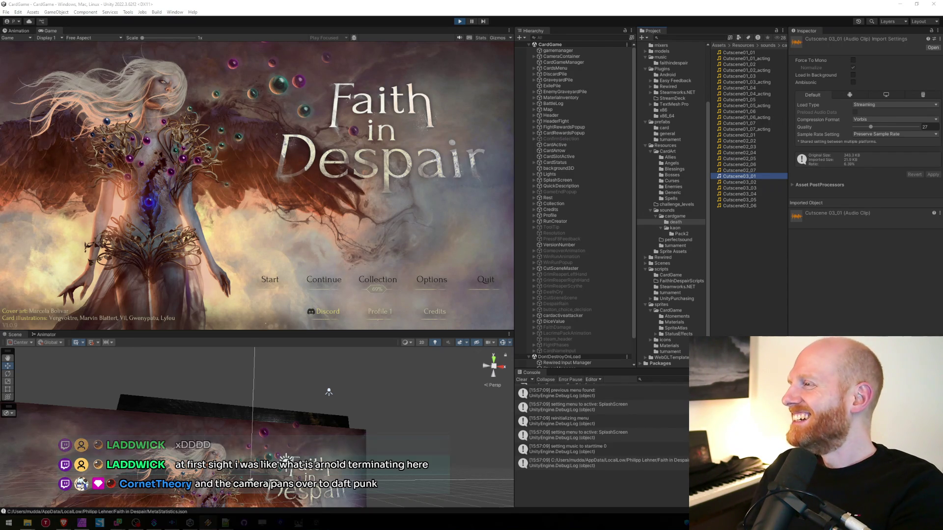
{"action": "left_click", "coordinate": [459, 21]}
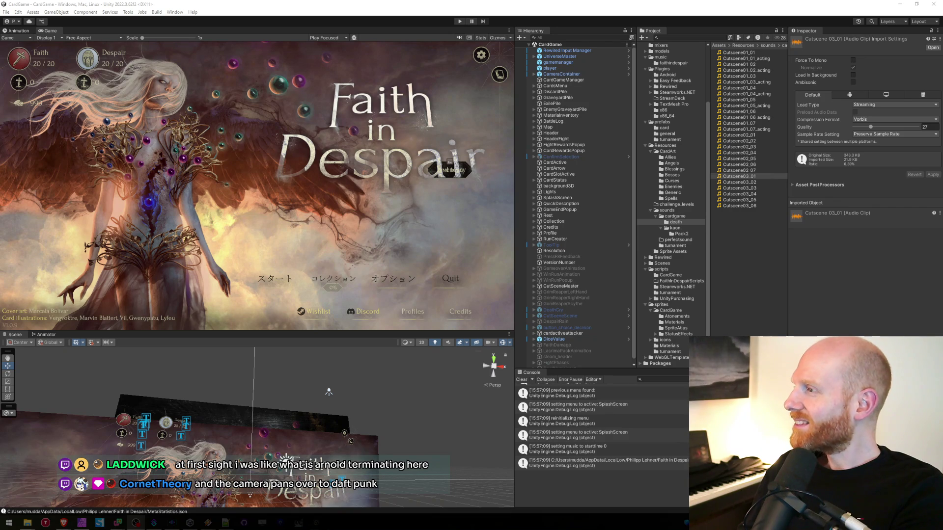
- Check Cutscene03_06's import settings and restart the game in play mode
{"action": "mouse_move", "coordinate": [64, 522]}
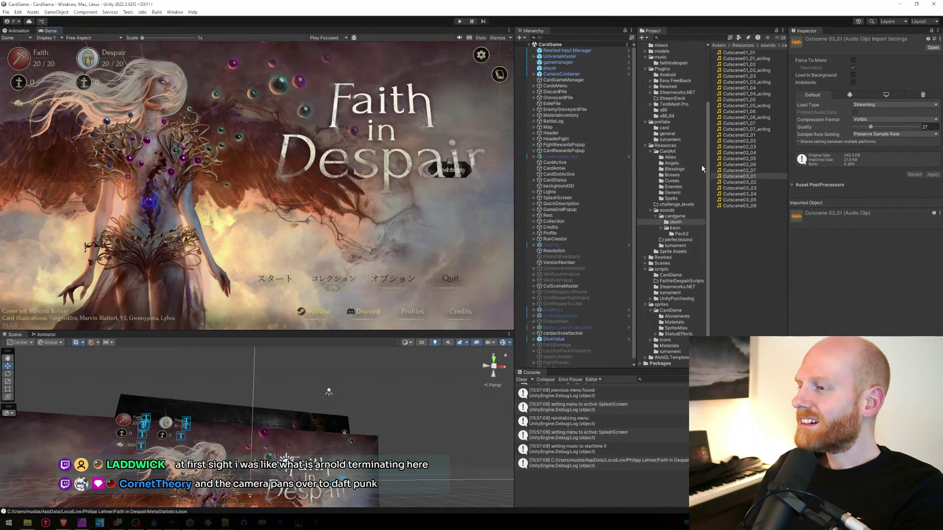
{"action": "left_click", "coordinate": [728, 204]}
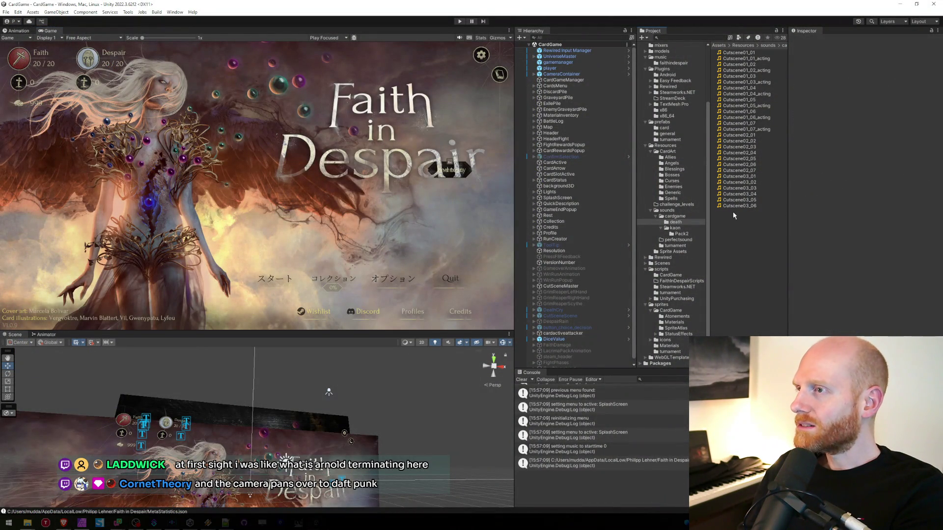
{"action": "left_click", "coordinate": [750, 206]}
{"action": "left_click", "coordinate": [806, 30]}
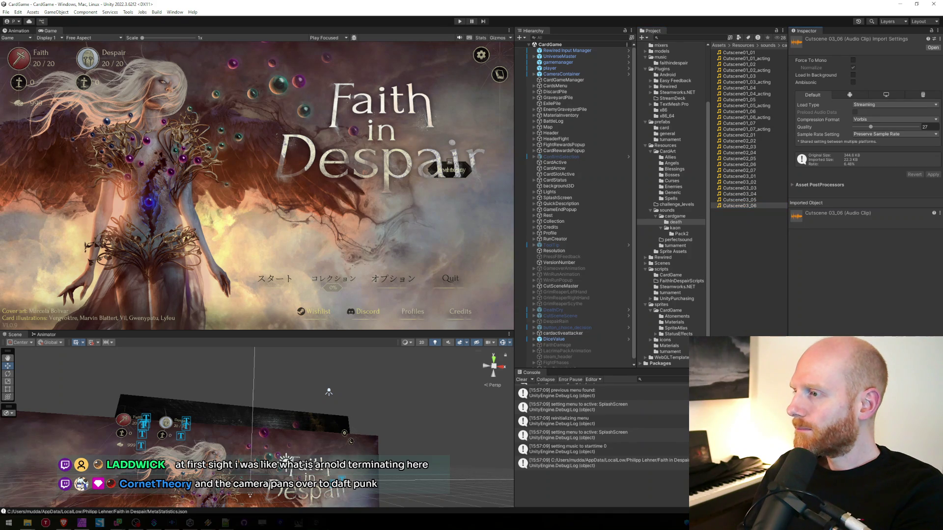
{"action": "left_click", "coordinate": [723, 299]}
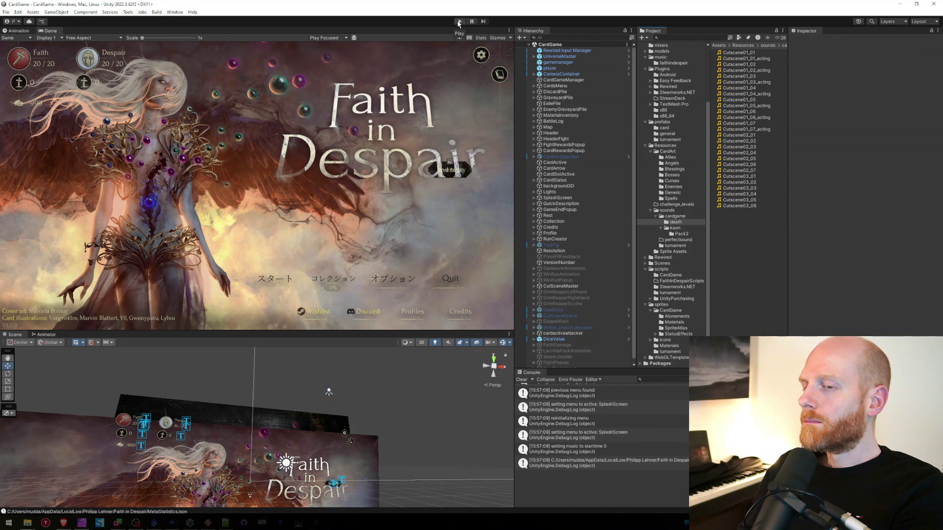
{"action": "left_click", "coordinate": [458, 23]}
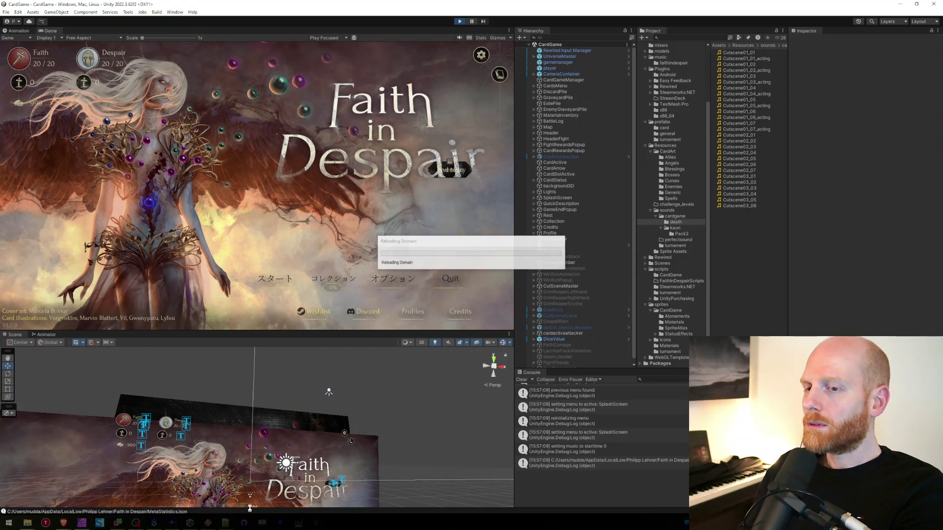
{"action": "key", "text": "alt+Tab"}
- Search bossesData.json for "inh" and close the search after finding no match
{"action": "left_click", "coordinate": [393, 368]}
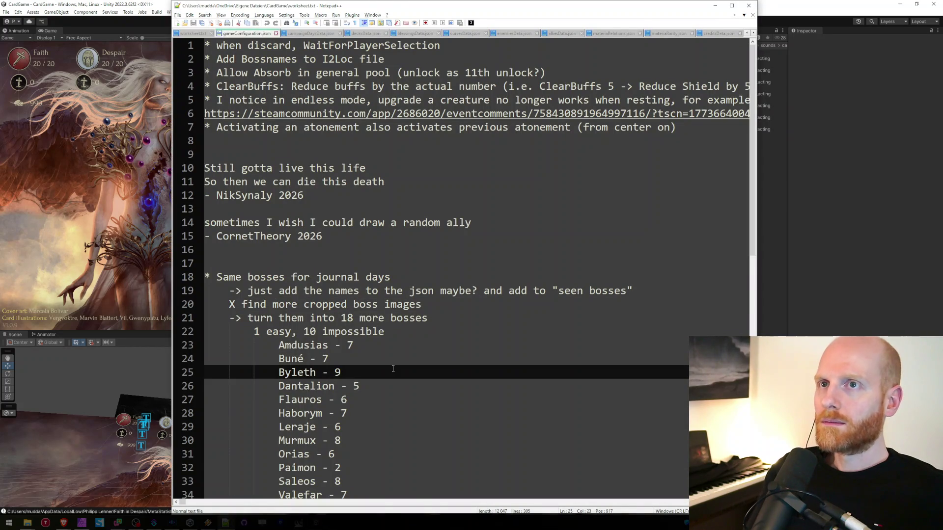
{"action": "key", "text": "ctrl+Tab"}
{"action": "key", "text": "ctrl+Tab"}
{"action": "key", "text": "ctrl+Tab"}
{"action": "key", "text": "ctrl+Tab"}
{"action": "key", "text": "ctrl+Tab"}
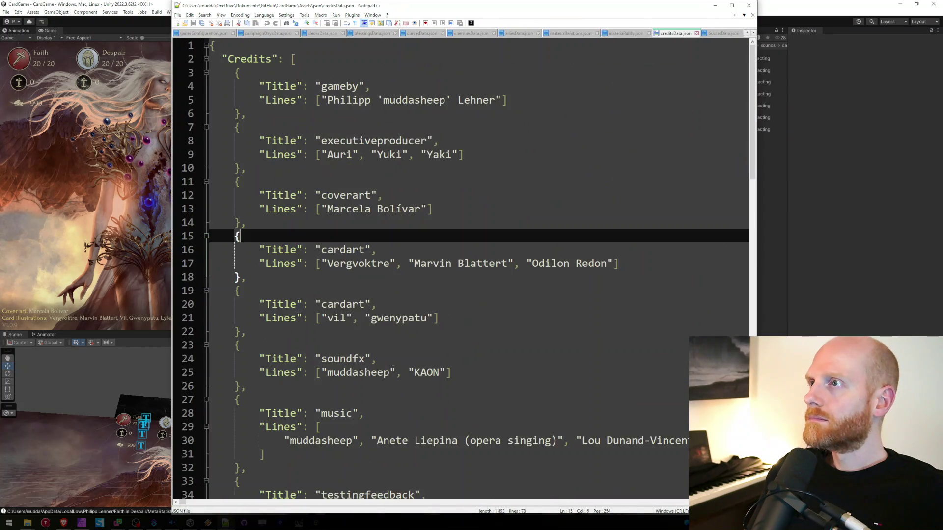
{"action": "key", "text": "ctrl+f"}
{"action": "type", "text": "b"}
{"action": "key", "text": "BackSpace"}
{"action": "key", "text": "Return"}
{"action": "key", "text": "Escape"}
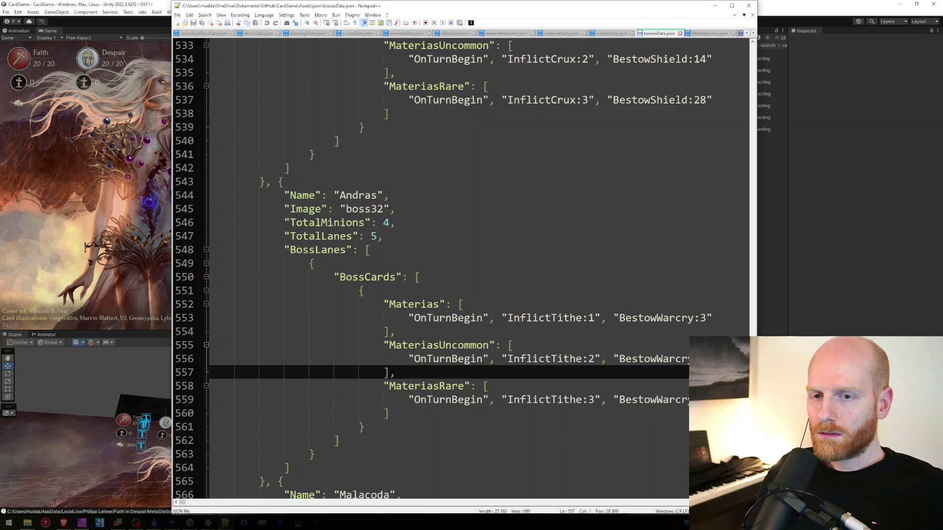
- Close the Translate tab and find the "inhibit" text's key, LacrimaSlowdown, in the I2Loc sheet
{"action": "mouse_move", "coordinate": [64, 522]}
{"action": "left_click", "coordinate": [117, 493]}
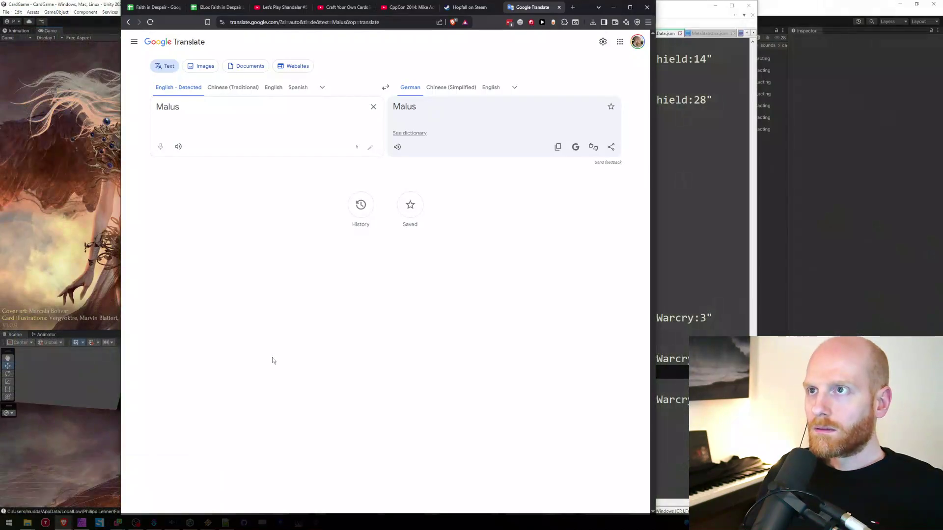
{"action": "key", "text": "ctrl+w"}
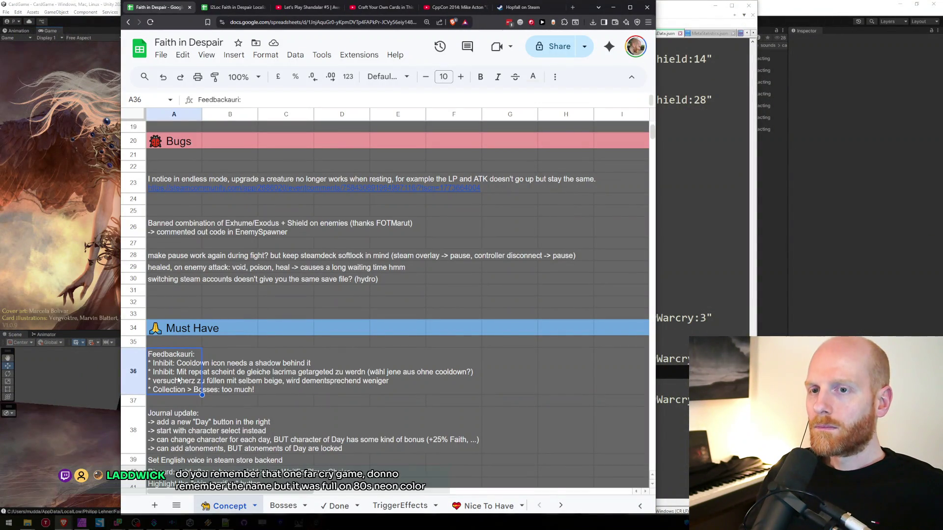
{"action": "key", "text": "ctrl+Tab"}
{"action": "key", "text": "ctrl+f"}
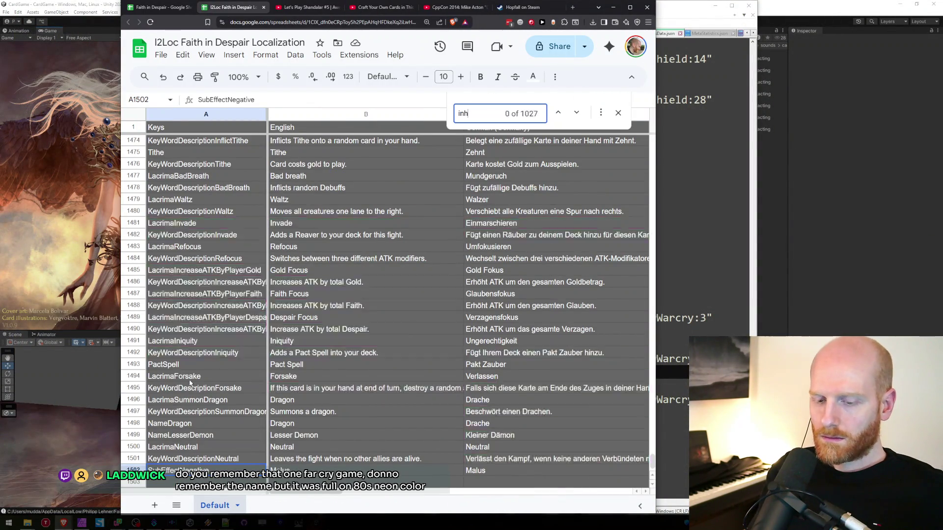
{"action": "type", "text": "ibit"}
{"action": "key", "text": "Escape"}
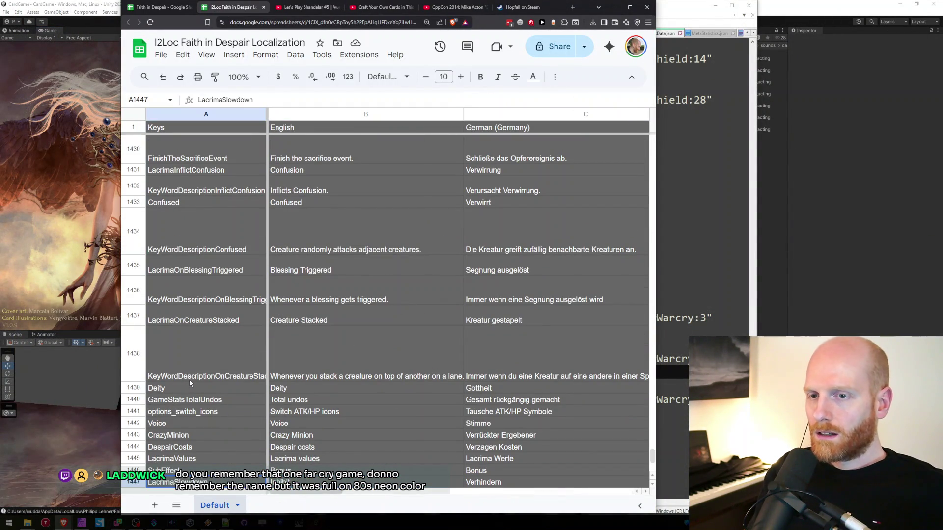
{"action": "key", "text": "Right"}
{"action": "key", "text": "ctrl+f"}
{"action": "key", "text": "Escape"}
- Find "Slowdown" in the boss data and select Stolas, the boss that uses it
{"action": "key", "text": "alt+Tab"}
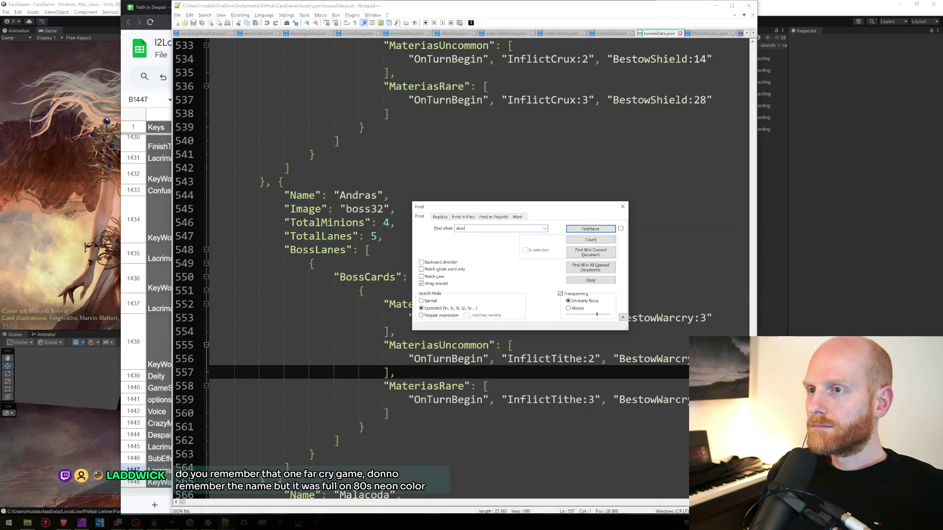
{"action": "key", "text": "Return"}
{"action": "key", "text": "Escape"}
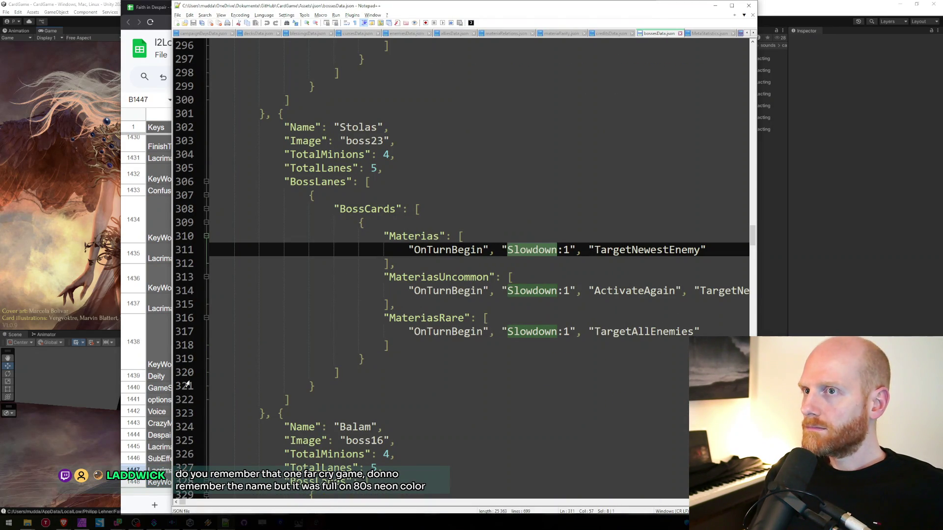
{"action": "double_click", "coordinate": [369, 127]}
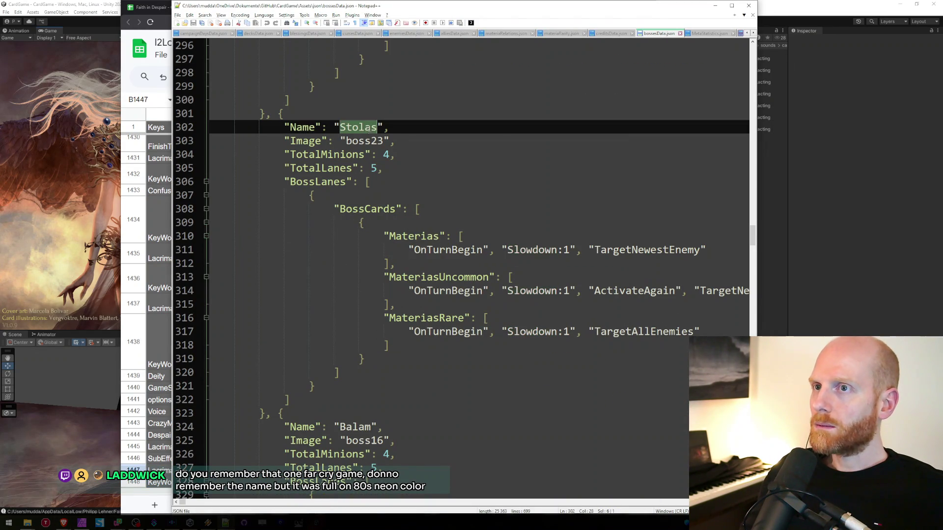
{"action": "left_click", "coordinate": [771, 162]}
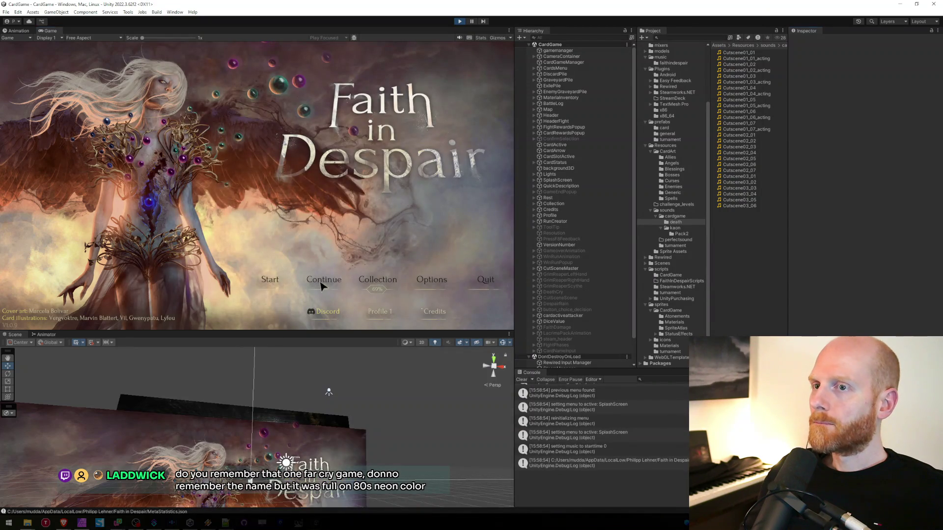
- Continue the saved run and frame the event map's hex grid in a flat 2D Scene view
{"action": "left_click", "coordinate": [322, 281]}
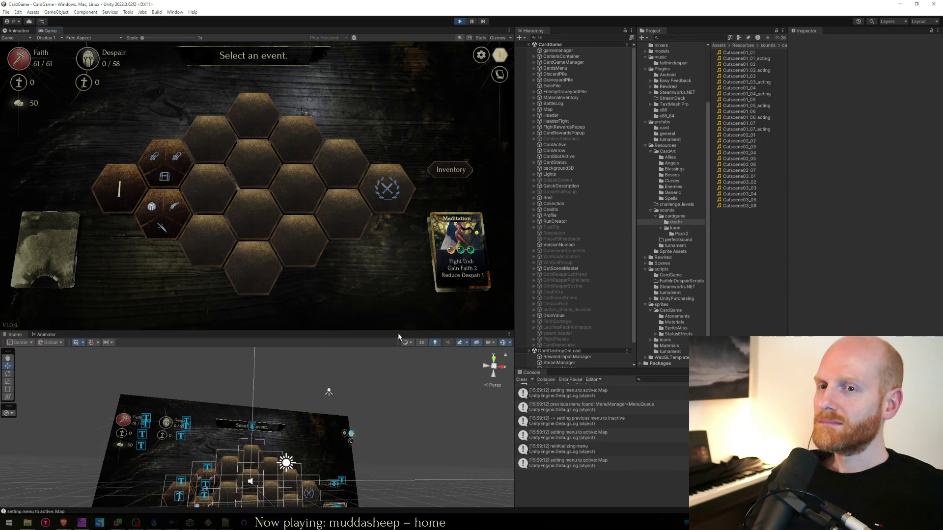
{"action": "left_click", "coordinate": [422, 342]}
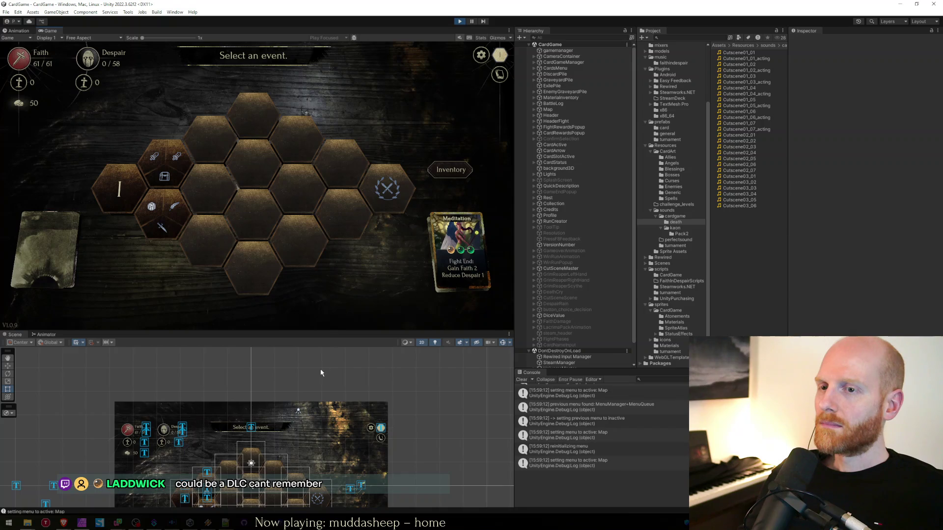
{"action": "scroll", "coordinate": [321, 373], "scroll_direction": "up", "scroll_amount": 5}
{"action": "mouse_move", "coordinate": [325, 407]}
{"action": "left_mouse_down"}
{"action": "mouse_move", "coordinate": [323, 394]}
{"action": "mouse_move", "coordinate": [308, 402]}
{"action": "left_mouse_up"}
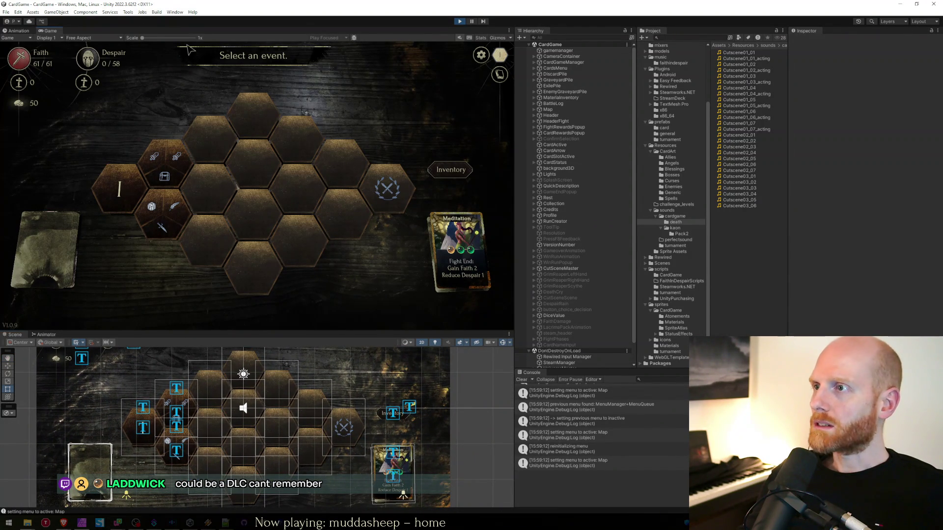
{"action": "key", "text": "alt+Tab"}
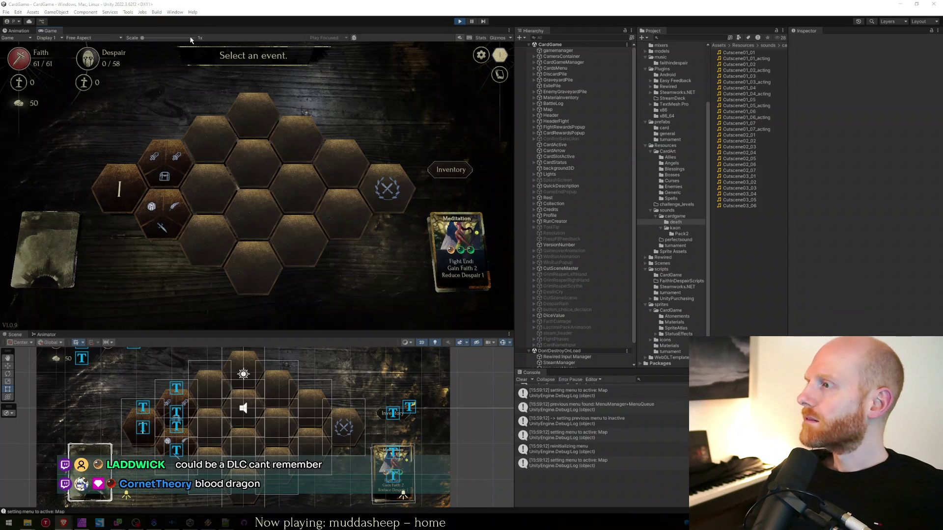
{"action": "key", "text": "alt+Tab"}
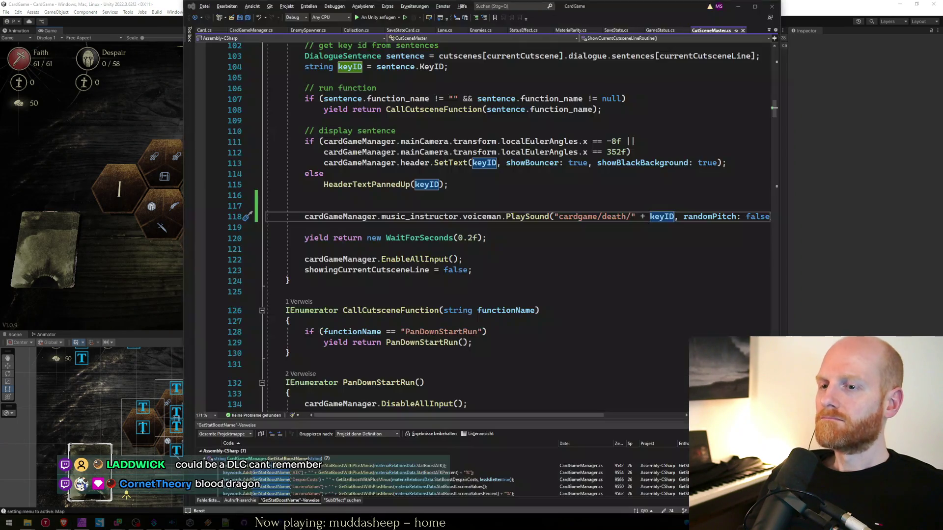
{"action": "key", "text": "alt+Tab"}
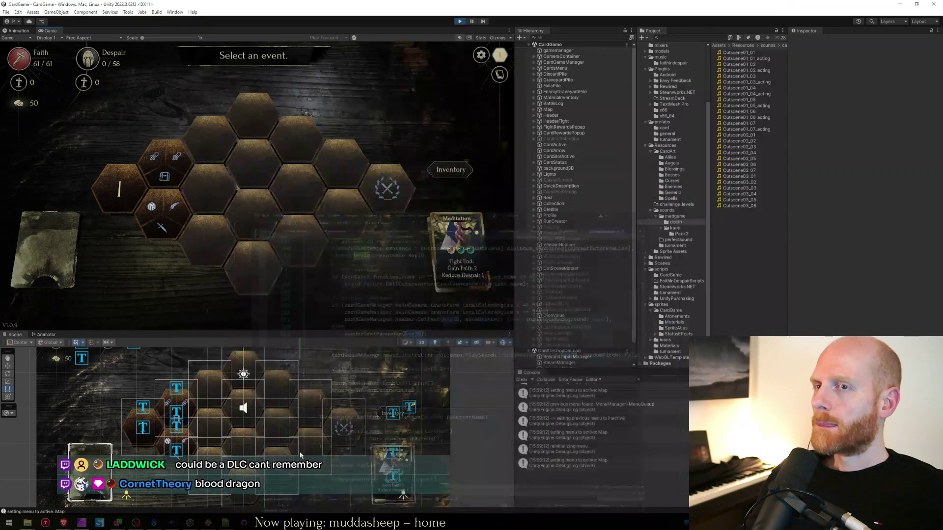
{"action": "left_click", "coordinate": [167, 167]}
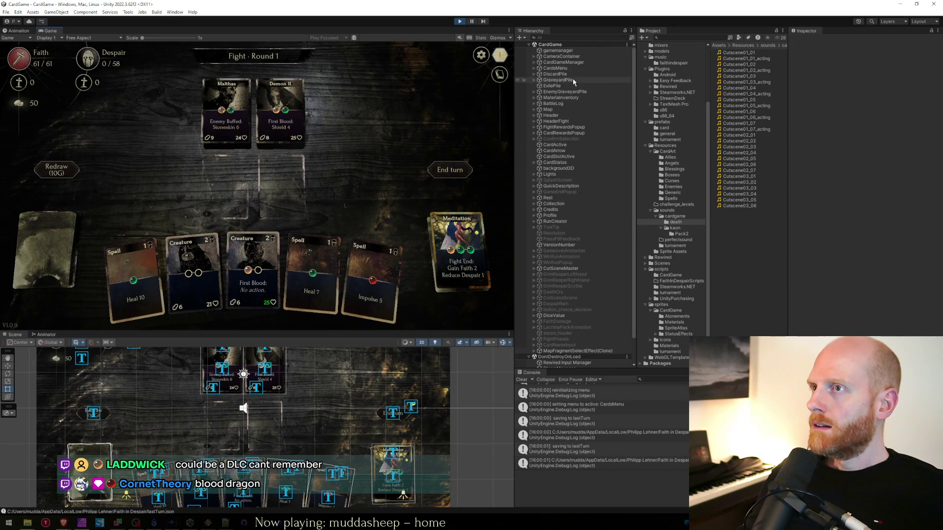
- Change MaterialInventory's boss from Malacoda to Stolas in the Inspector
{"action": "left_click", "coordinate": [562, 98]}
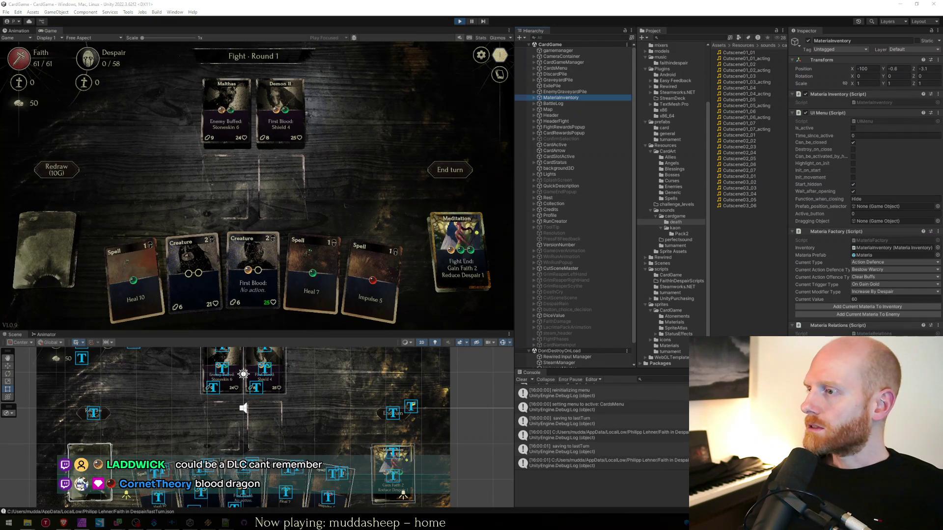
{"action": "key", "text": "alt+Tab"}
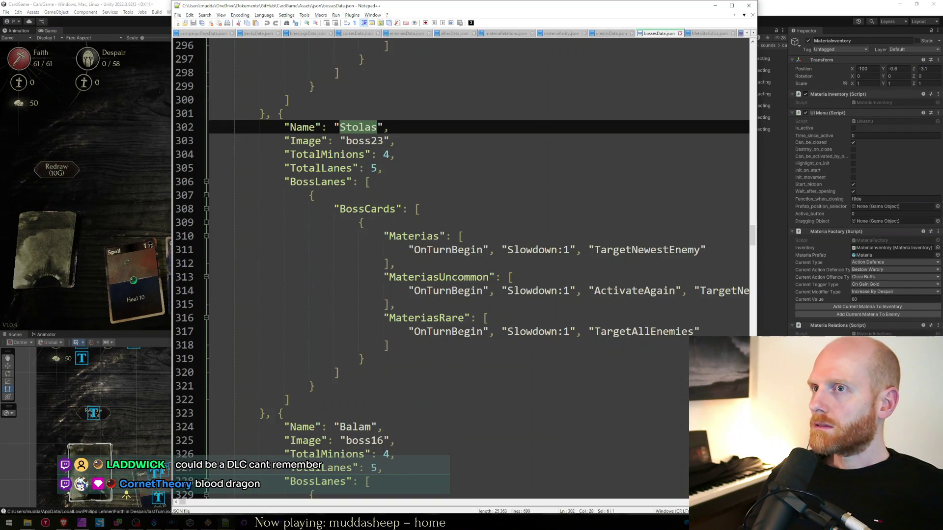
{"action": "key", "text": "alt+Tab"}
{"action": "left_click", "coordinate": [879, 200]}
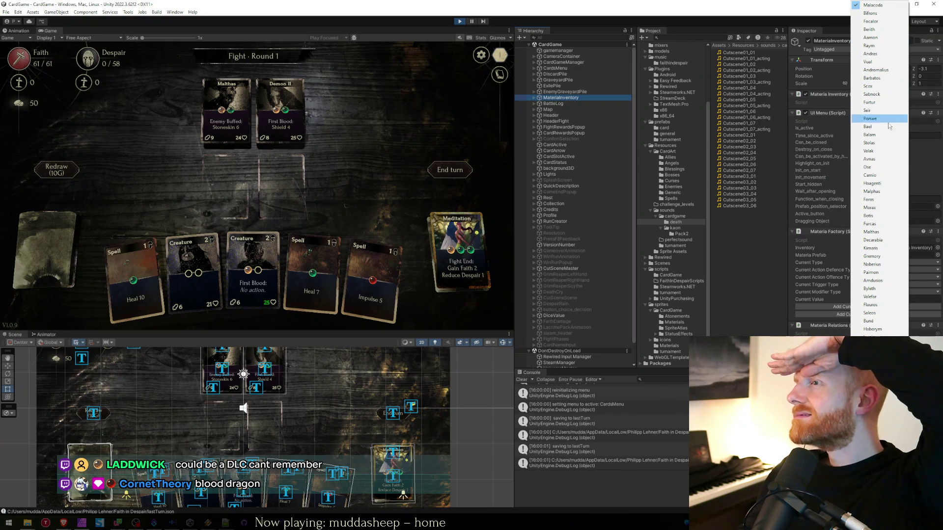
{"action": "left_click", "coordinate": [887, 147]}
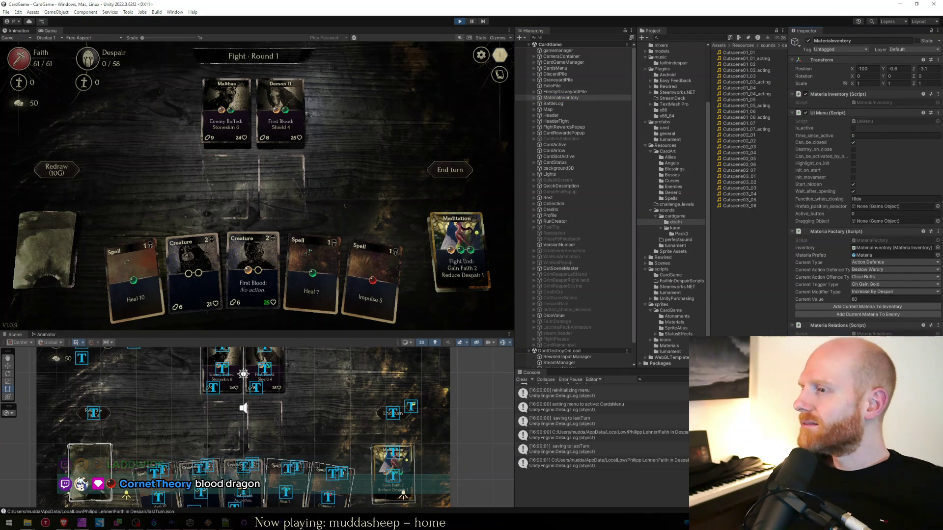
- Play both Creature cards onto the board, cast Impulse 5 on Malthas, and end the turn
{"action": "left_click_drag", "start_coordinate": [253, 268], "coordinate": [226, 186]}
{"action": "left_click_drag", "start_coordinate": [191, 275], "coordinate": [280, 187]}
{"action": "left_click_drag", "start_coordinate": [311, 269], "coordinate": [224, 115]}
{"action": "left_click", "coordinate": [445, 169]}
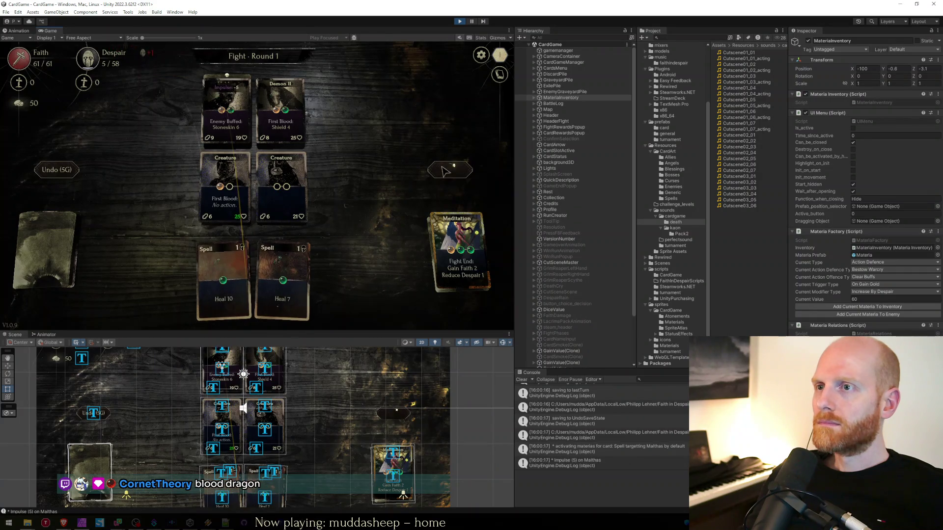
- With the Game view maximized, cast Impulse 5 on Malthas and place Arariel in the left slot
{"action": "key", "text": "shift+space"}
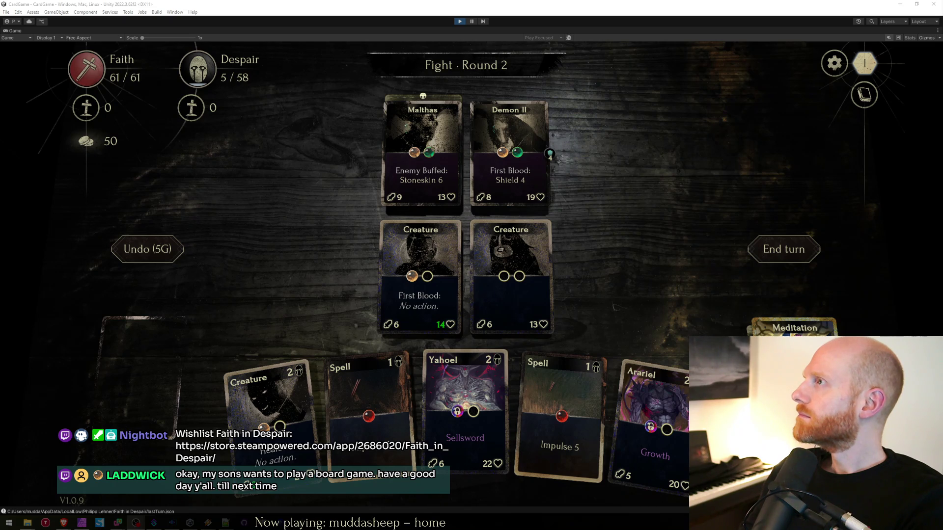
{"action": "key", "text": "alt+Tab"}
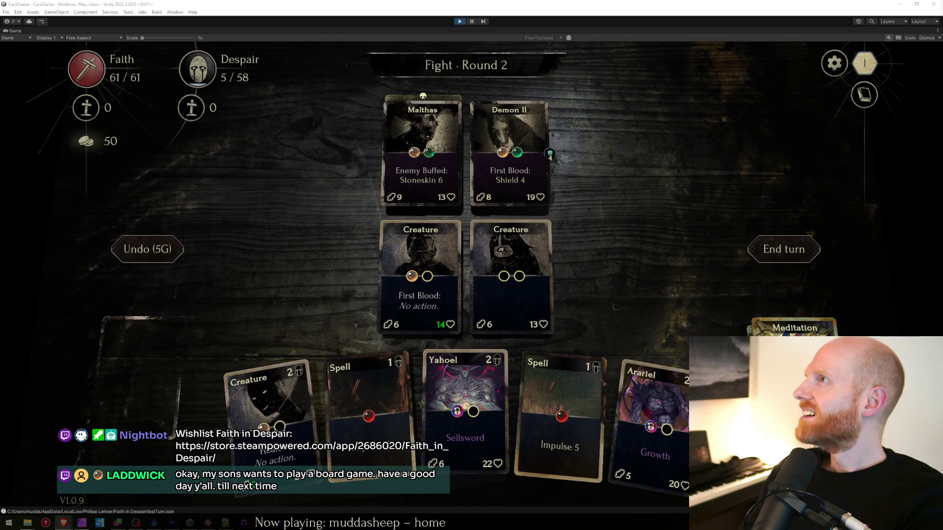
{"action": "mouse_move", "coordinate": [560, 423]}
{"action": "left_mouse_down"}
{"action": "mouse_move", "coordinate": [422, 142]}
{"action": "mouse_move", "coordinate": [445, 177]}
{"action": "left_mouse_up"}
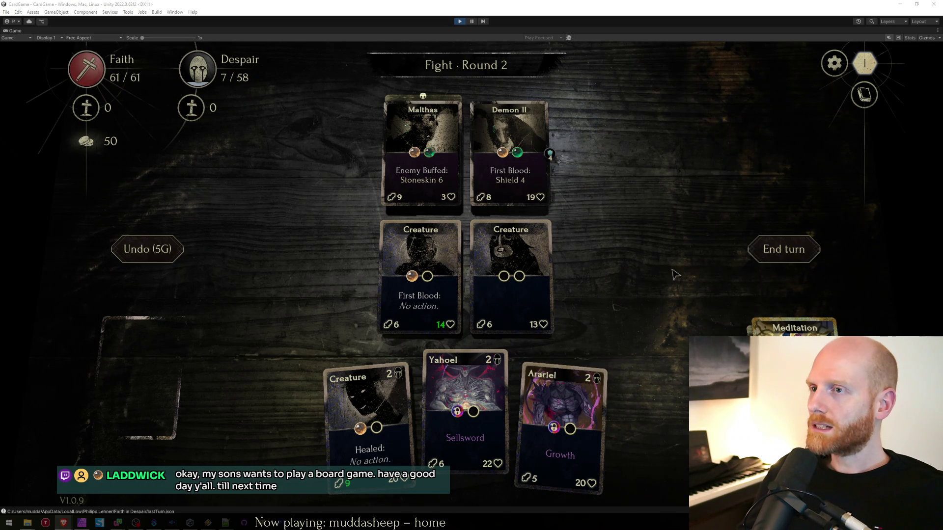
{"action": "left_click_drag", "start_coordinate": [560, 432], "coordinate": [421, 275]}
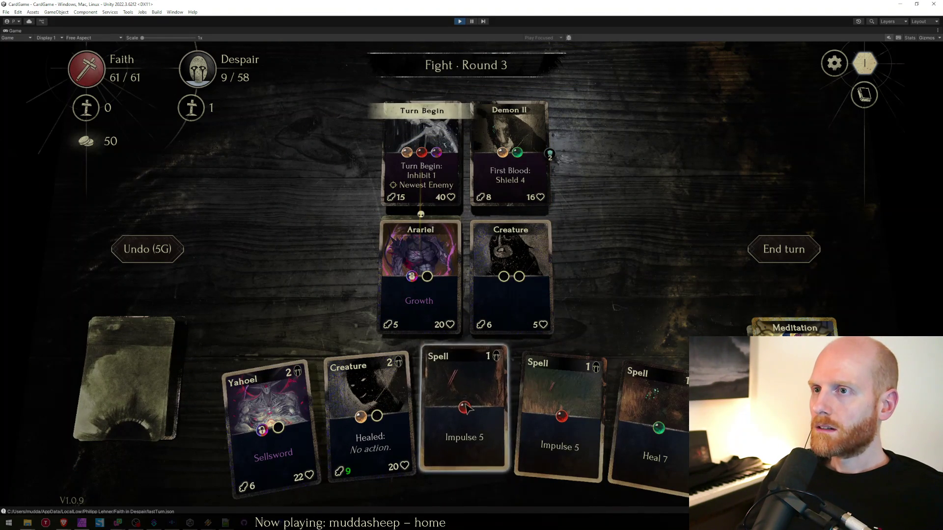
{"action": "mouse_move", "coordinate": [421, 285]}
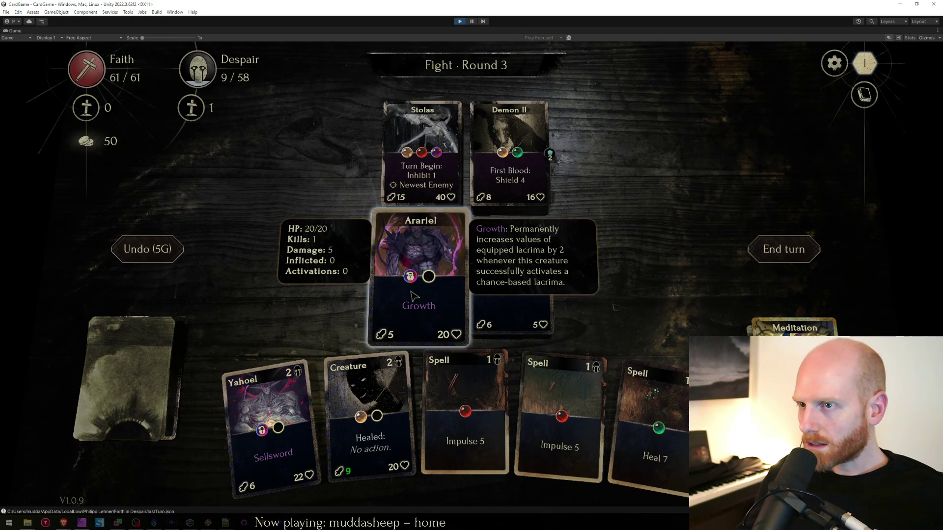
{"action": "key", "text": "shift+space"}
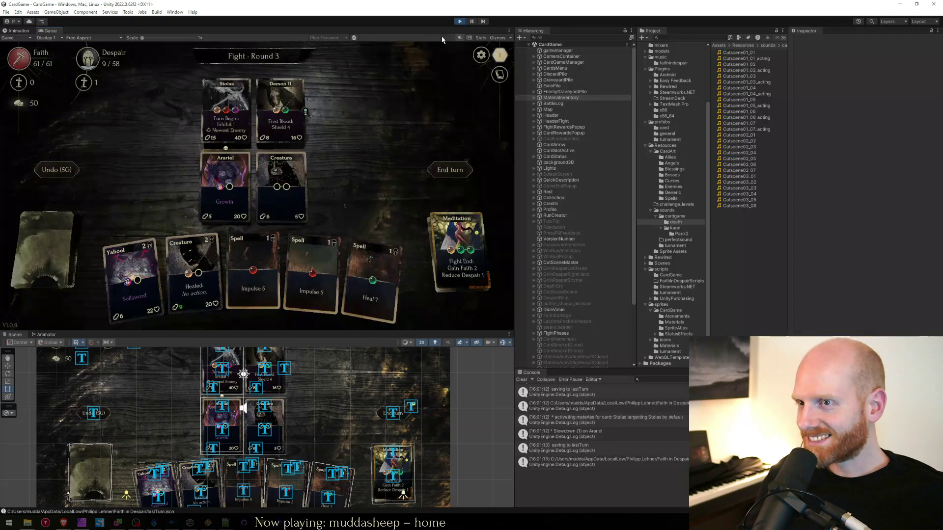
- Expand Arariel's materia_cooldown(Clone) and enable its child materia_cooldown object
{"action": "scroll", "coordinate": [230, 414], "scroll_direction": "up", "scroll_amount": 5}
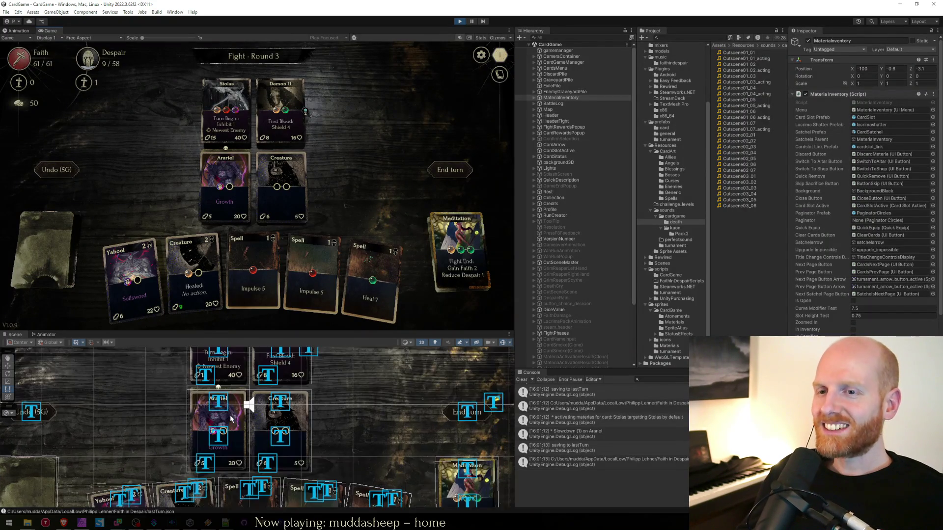
{"action": "scroll", "coordinate": [231, 419], "scroll_direction": "up", "scroll_amount": 2}
{"action": "left_click", "coordinate": [183, 458]}
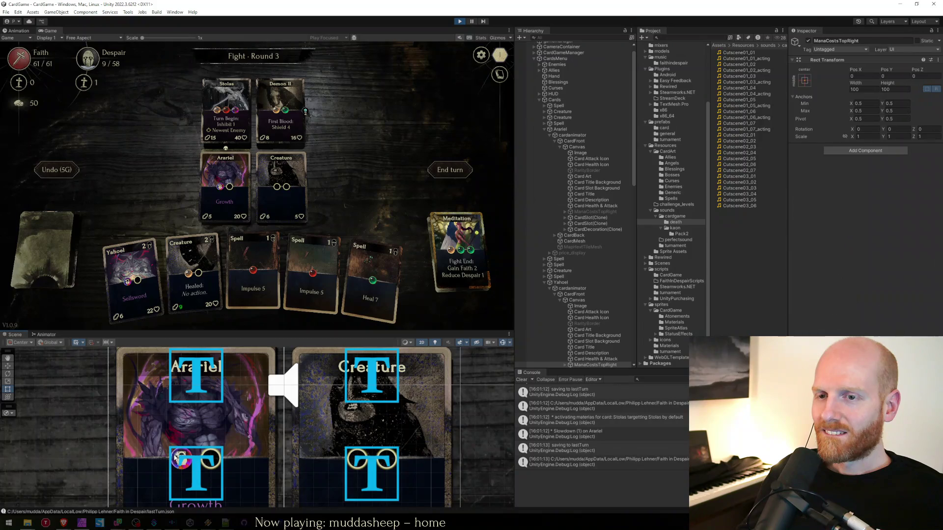
{"action": "left_click", "coordinate": [183, 458]}
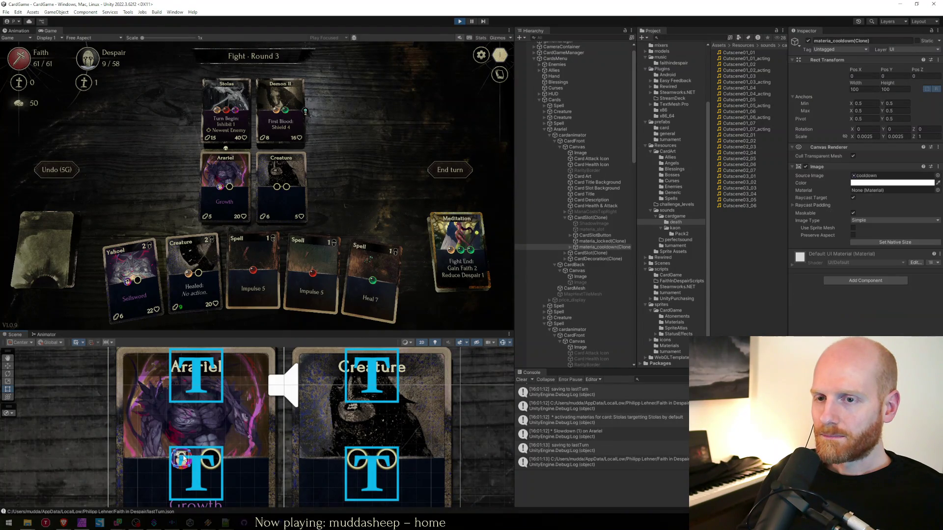
{"action": "left_click", "coordinate": [593, 242]}
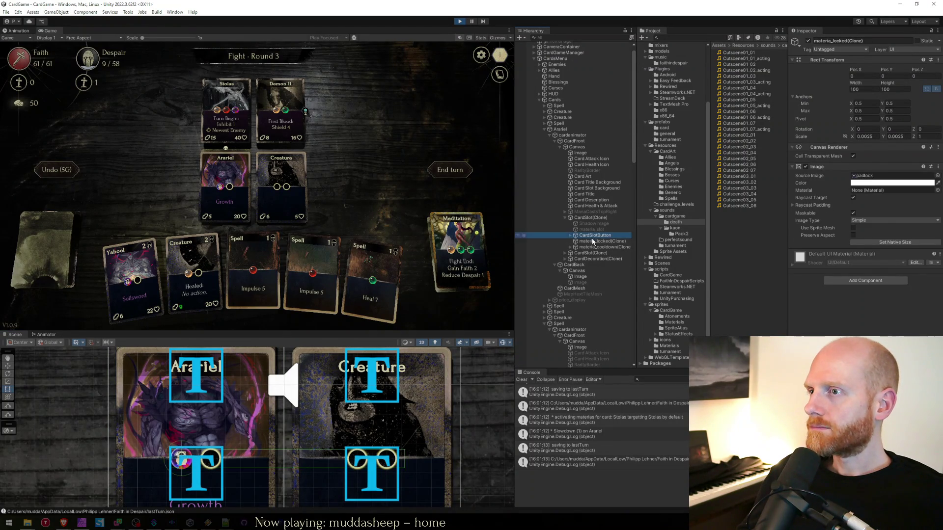
{"action": "left_click", "coordinate": [570, 248]}
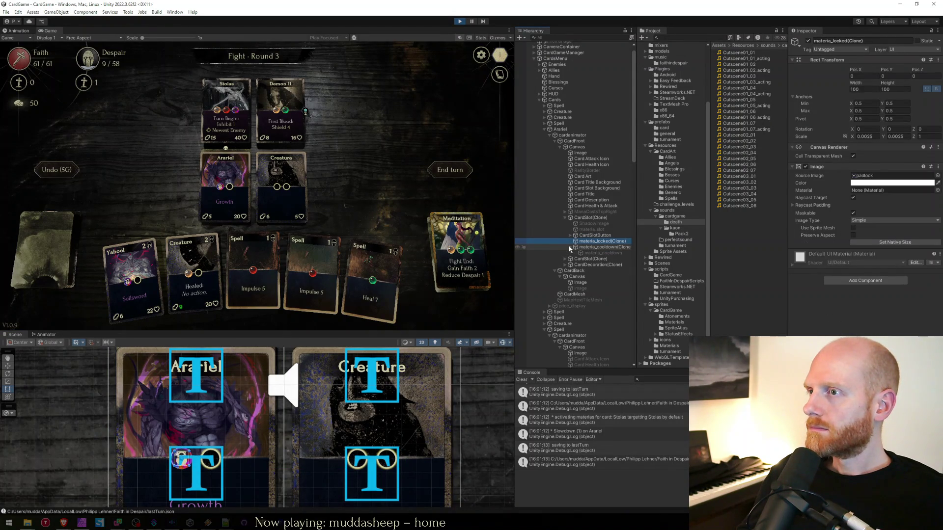
{"action": "left_click", "coordinate": [591, 252]}
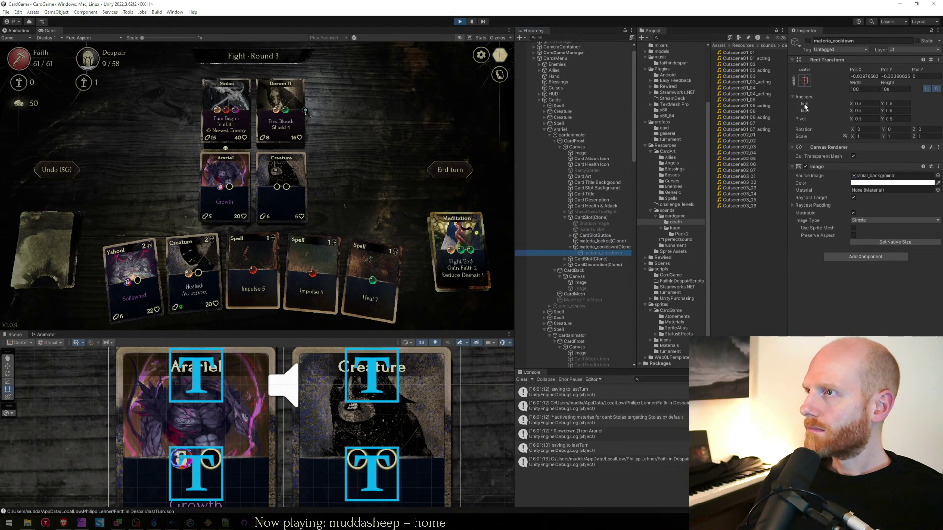
{"action": "left_click", "coordinate": [809, 42]}
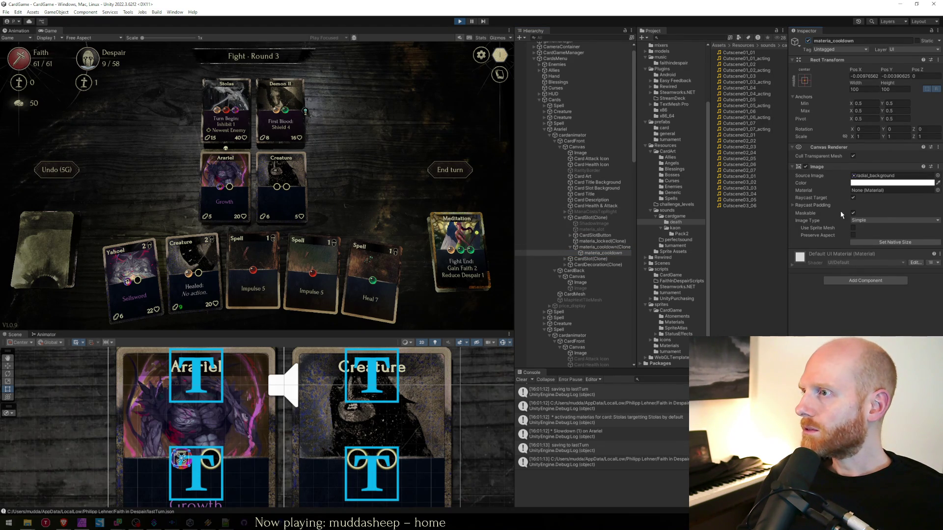
- Drag the cooldown sprite into the child materia_cooldown's Source Image field
{"action": "left_click", "coordinate": [596, 248]}
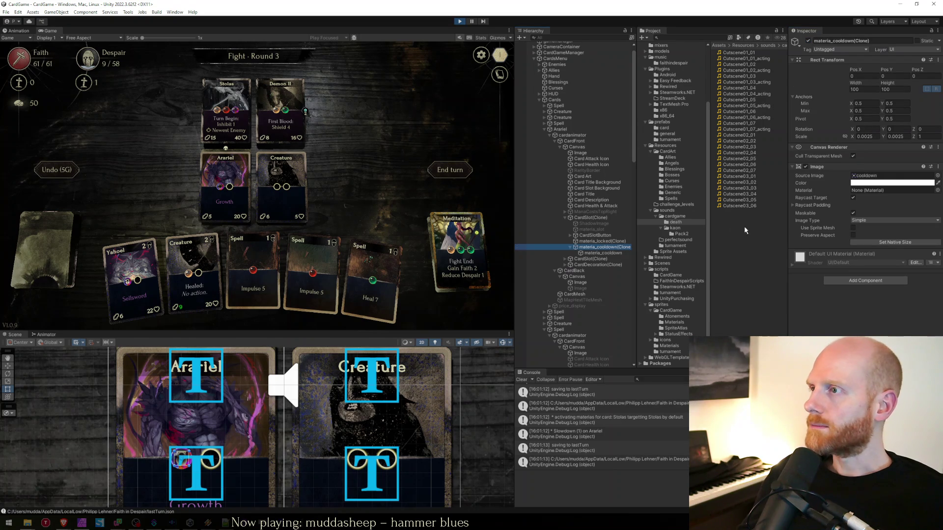
{"action": "left_click", "coordinate": [872, 176]}
{"action": "left_click", "coordinate": [605, 252]}
{"action": "left_click_drag", "start_coordinate": [738, 64], "coordinate": [866, 177]}
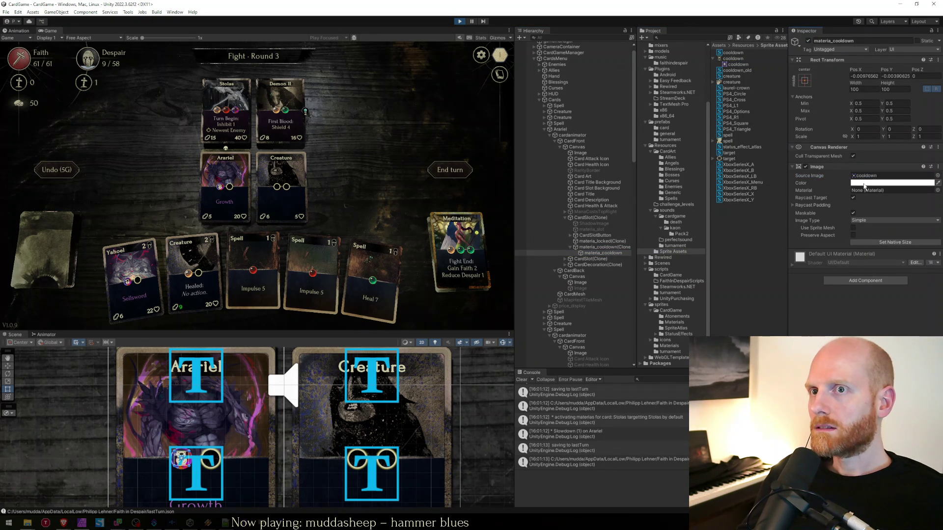
{"action": "left_click", "coordinate": [610, 248]}
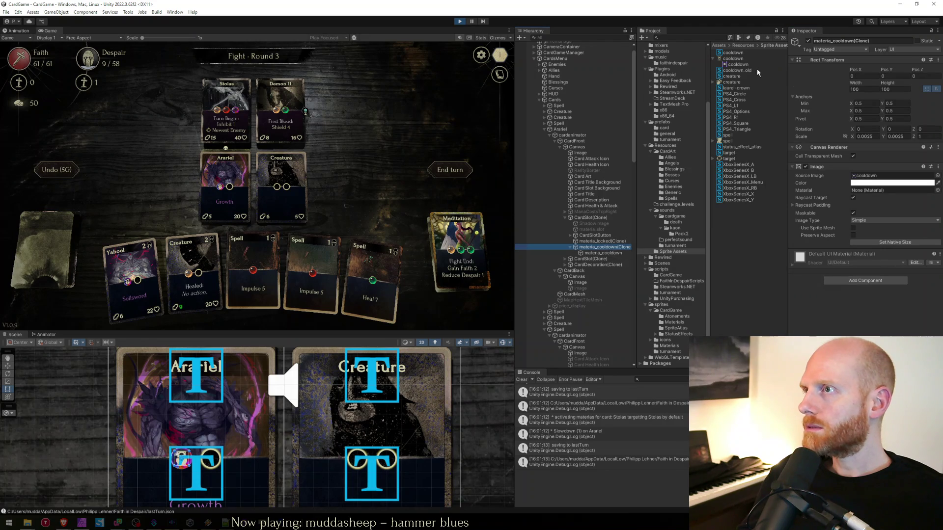
- Assign the radial_background sprite to materia_cooldown(Clone)'s image and preview it in the maximized Game view
{"action": "left_click", "coordinate": [937, 175]}
{"action": "type", "text": "radia"}
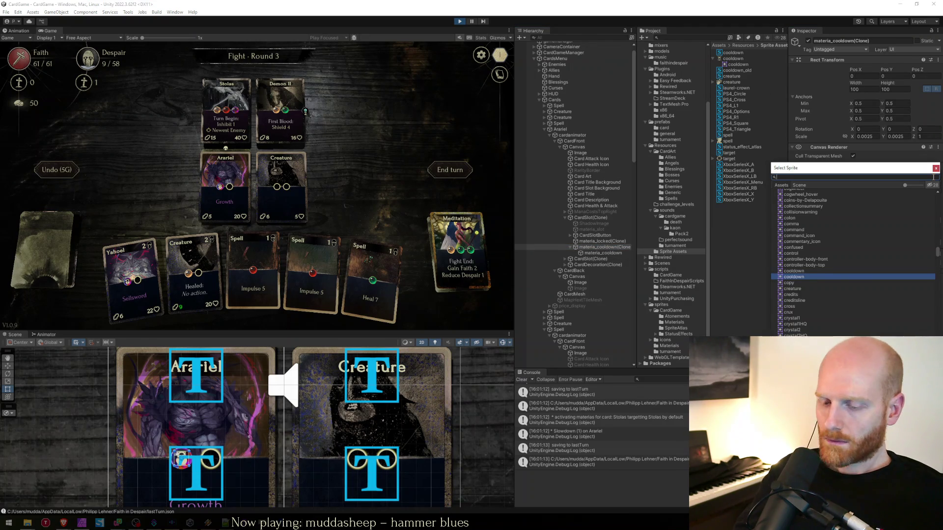
{"action": "type", "text": "l"}
{"action": "left_click", "coordinate": [819, 211]}
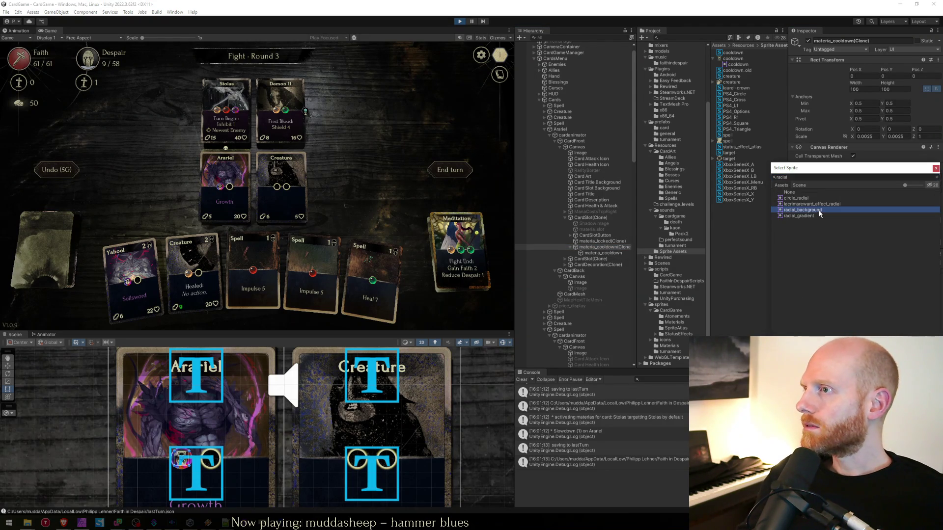
{"action": "double_click", "coordinate": [819, 211]}
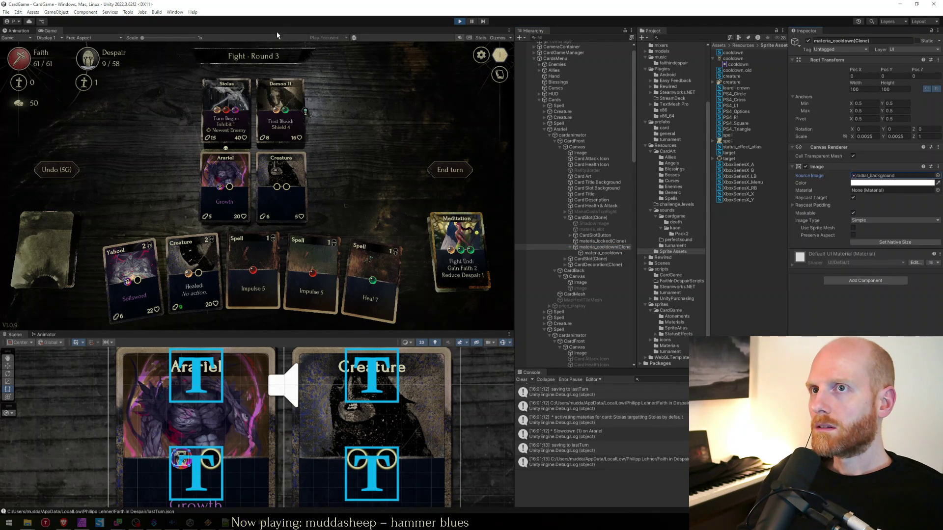
{"action": "key", "text": "shift+space"}
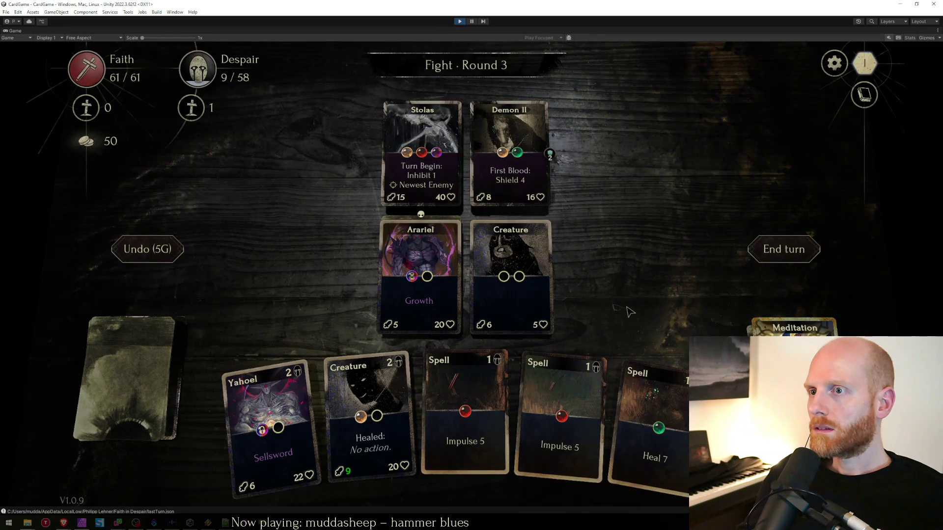
{"action": "key", "text": "shift+space"}
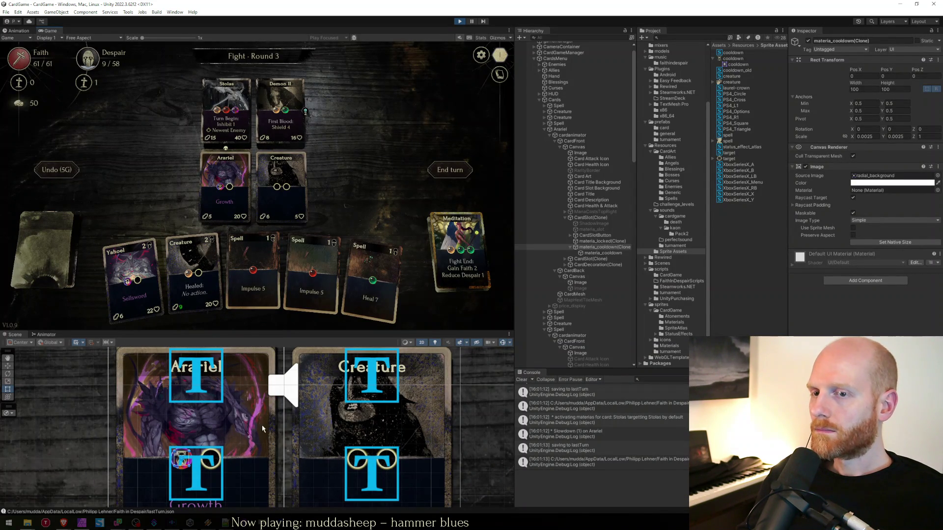
- Resize the radial background to 150 × 150 and check the shadow behind the cooldown icon in-game
{"action": "left_click", "coordinate": [861, 90]}
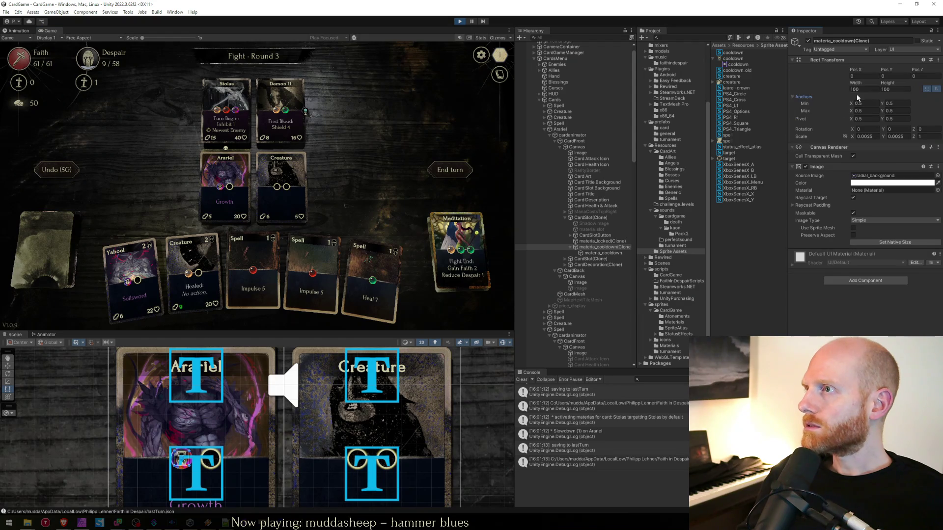
{"action": "type", "text": "200"}
{"action": "key", "text": "Tab"}
{"action": "type", "text": "200"}
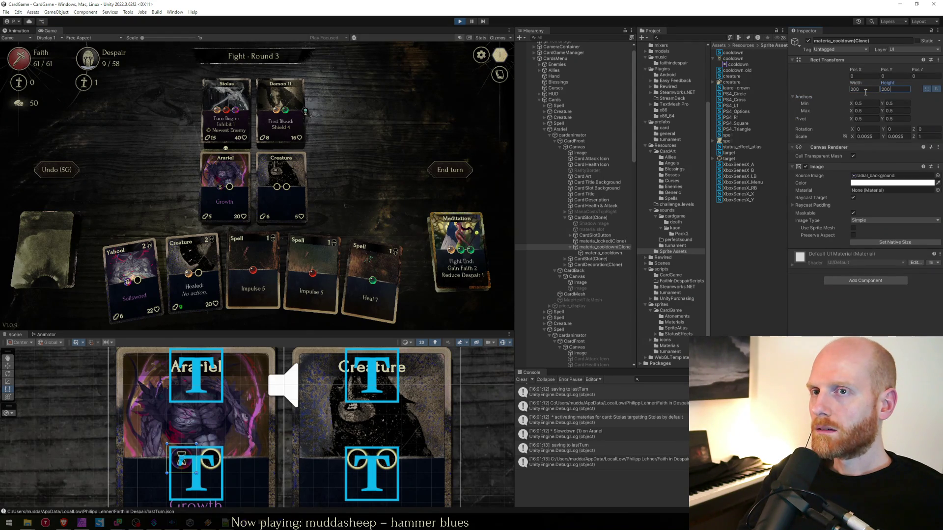
{"action": "key", "text": "shift+Tab"}
{"action": "type", "text": "150"}
{"action": "key", "text": "Tab"}
{"action": "type", "text": "150"}
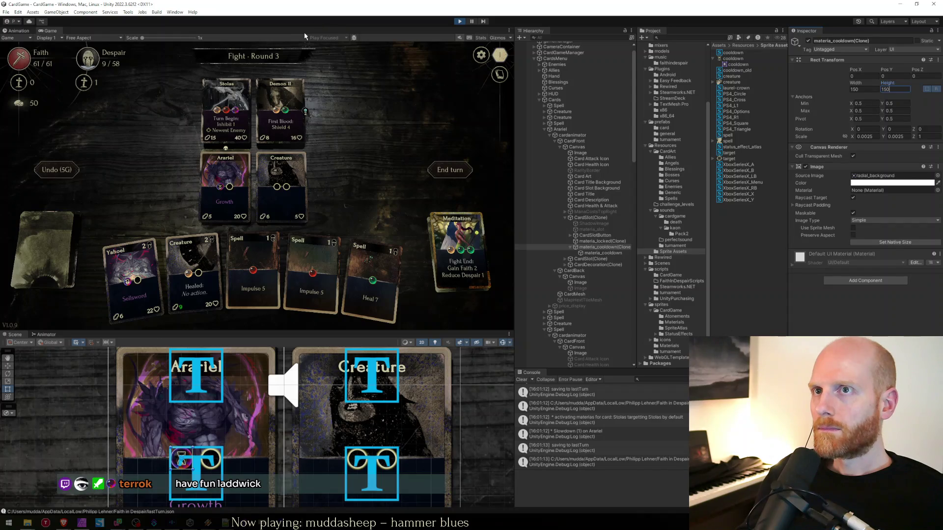
{"action": "key", "text": "shift+space"}
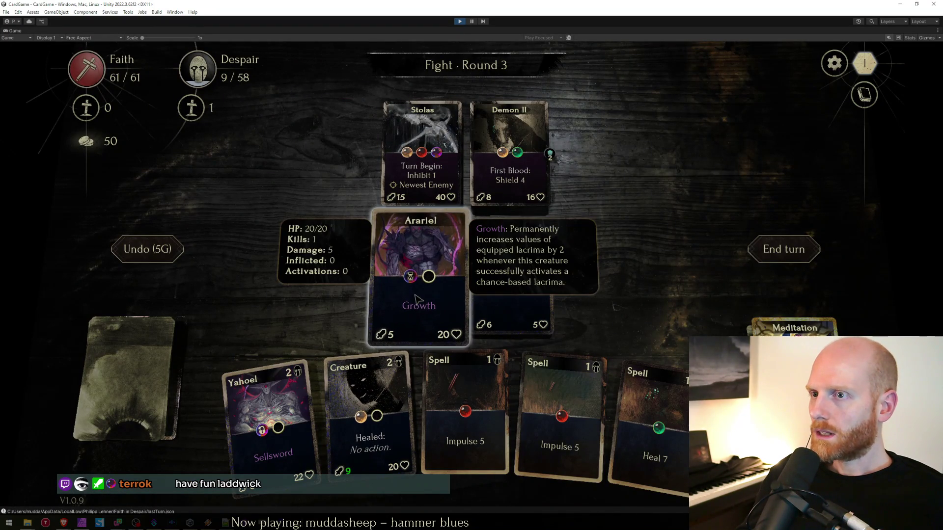
{"action": "mouse_move", "coordinate": [412, 307]}
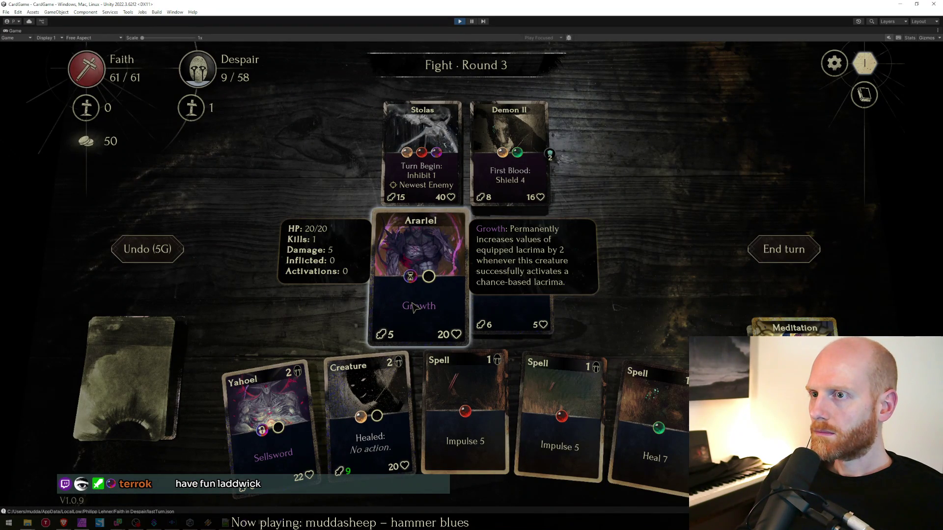
{"action": "double_click", "coordinate": [382, 29]}
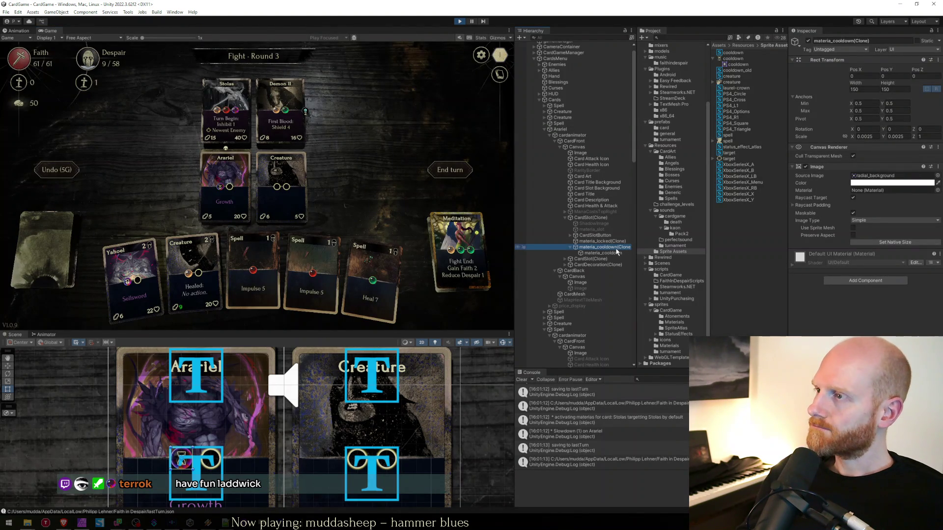
{"action": "left_click", "coordinate": [597, 253]}
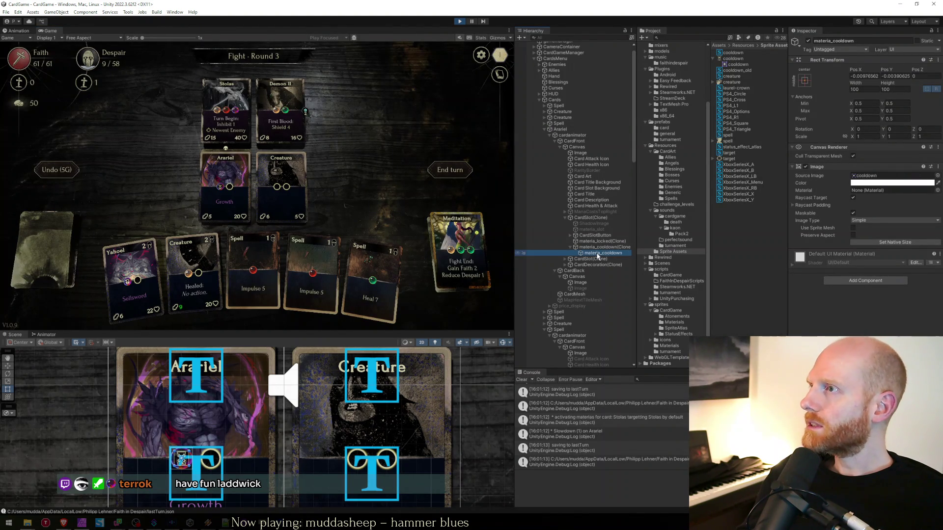
{"action": "key", "text": "Up"}
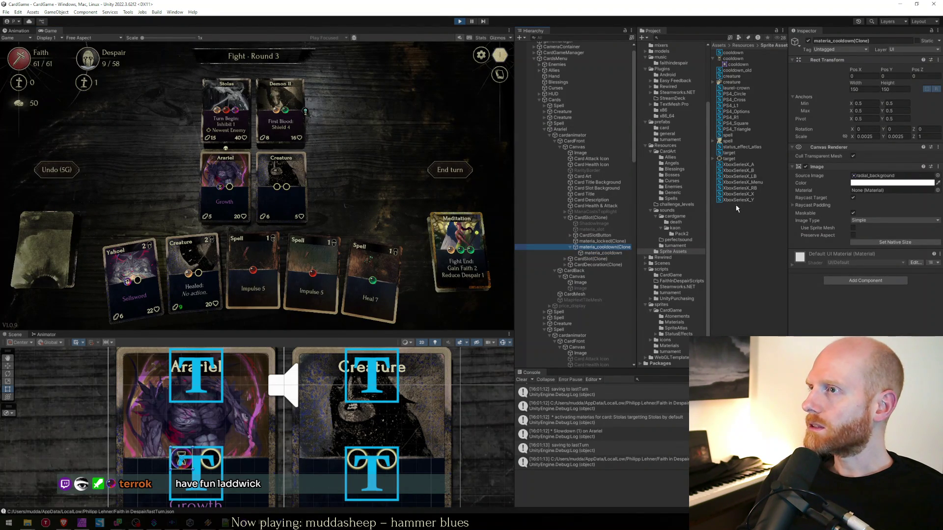
- Exit play mode, open the materia_cooldown prefab from the card prefabs folder, and set its width to 150
{"action": "left_click", "coordinate": [458, 22]}
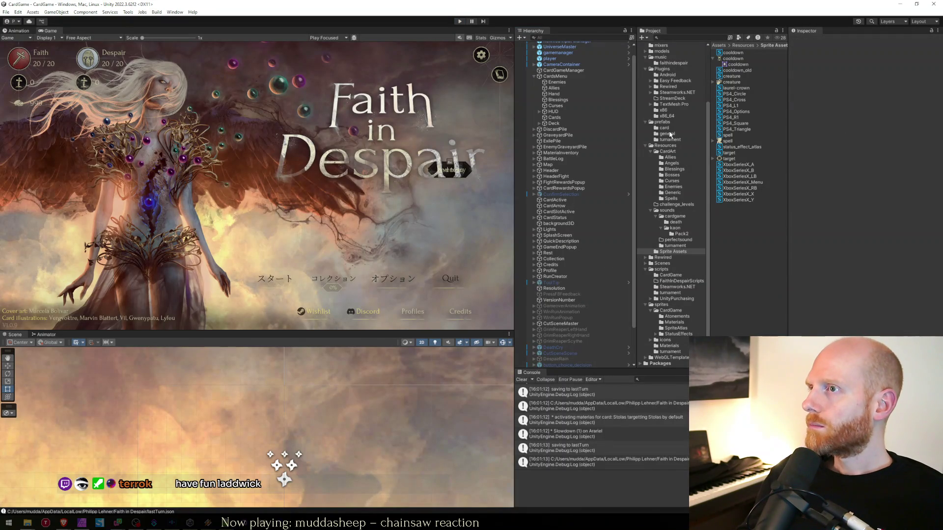
{"action": "left_click", "coordinate": [664, 128]}
{"action": "left_click", "coordinate": [742, 178]}
{"action": "scroll", "coordinate": [747, 231], "scroll_direction": "down", "scroll_amount": 7}
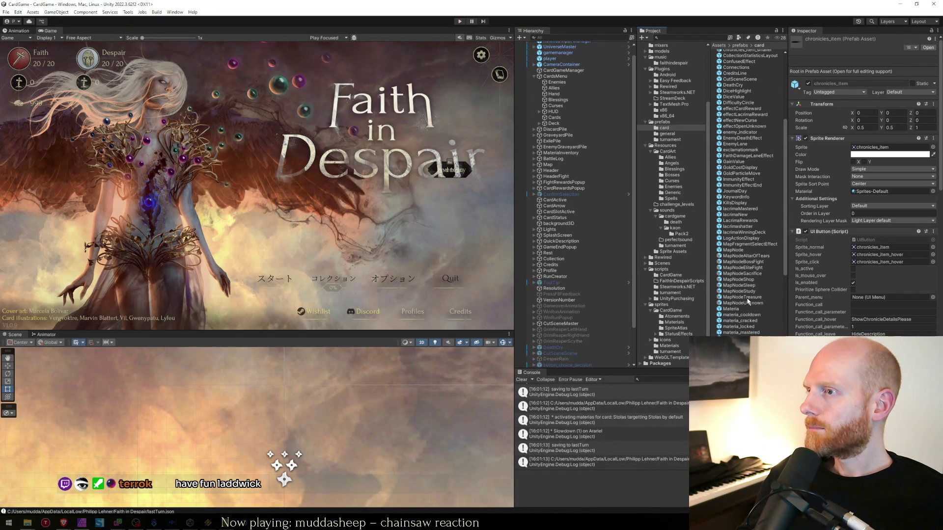
{"action": "double_click", "coordinate": [747, 316]}
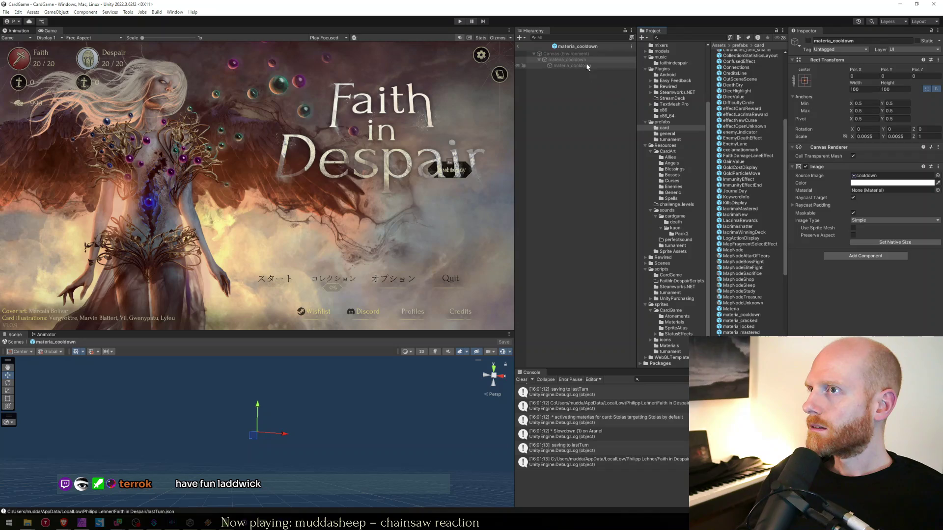
{"action": "left_click", "coordinate": [858, 88]}
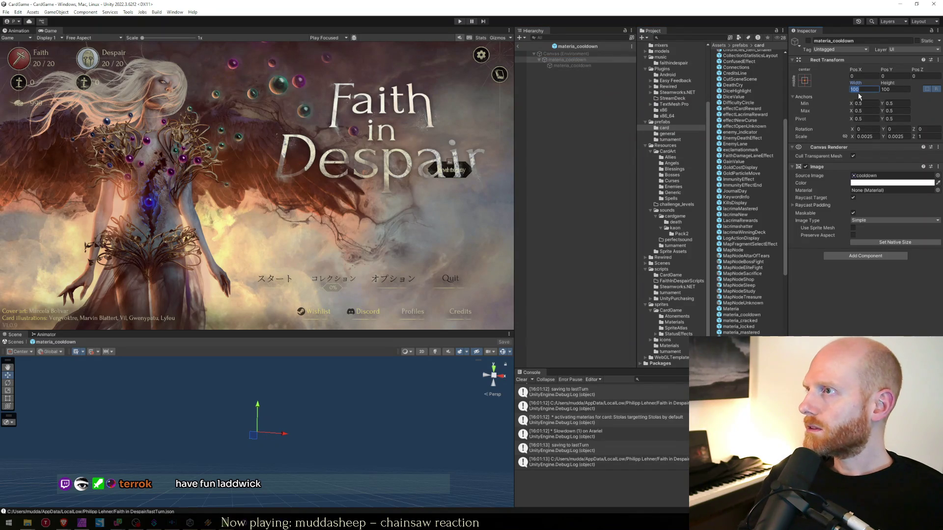
{"action": "type", "text": "150"}
{"action": "key", "text": "Tab"}
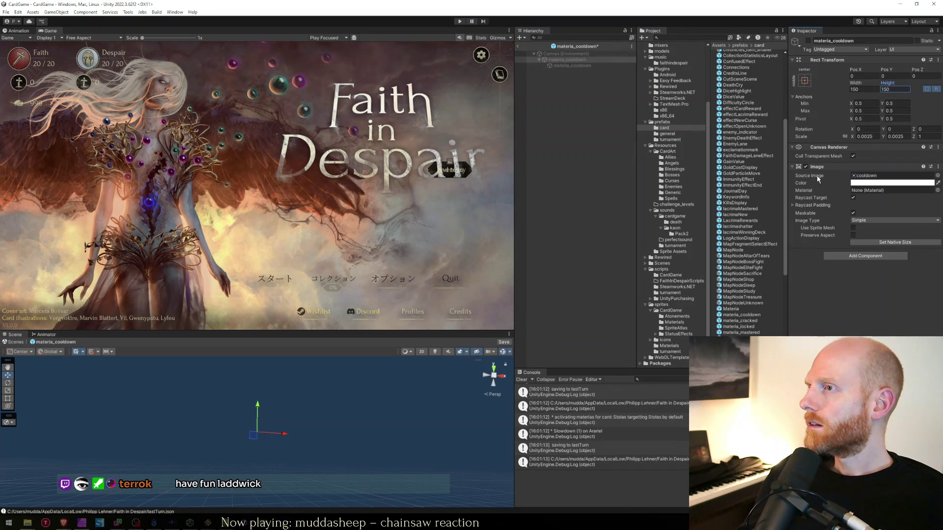
- Copy the sprite value and paste the cooldown sprite into the child materia_cooldown image
{"action": "right_click", "coordinate": [817, 175]}
{"action": "left_click", "coordinate": [835, 207]}
{"action": "left_click", "coordinate": [585, 66]}
{"action": "left_click", "coordinate": [818, 64]}
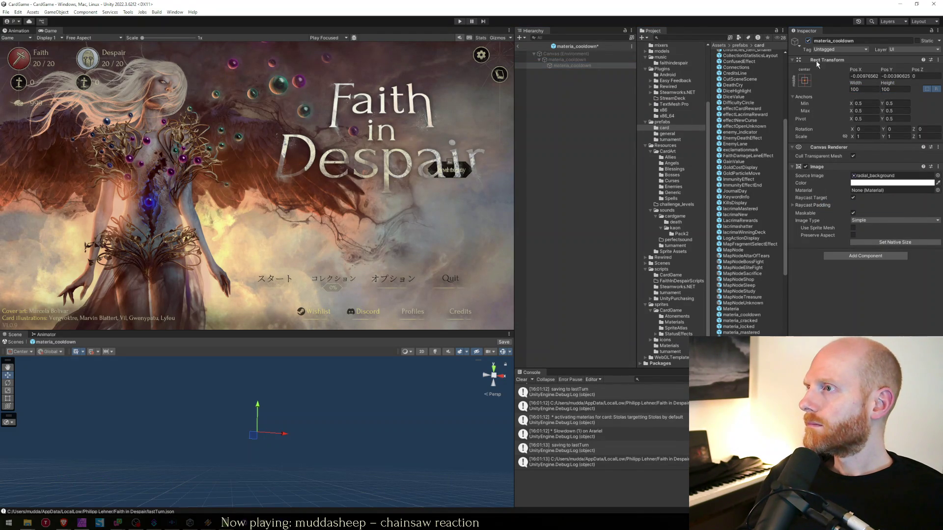
{"action": "left_click", "coordinate": [864, 176]}
{"action": "right_click", "coordinate": [809, 176]}
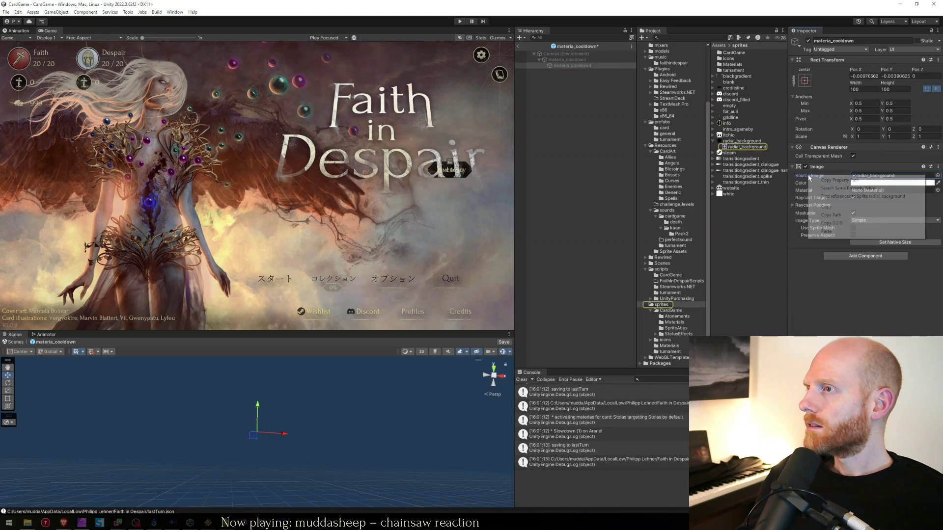
{"action": "left_click", "coordinate": [827, 231]}
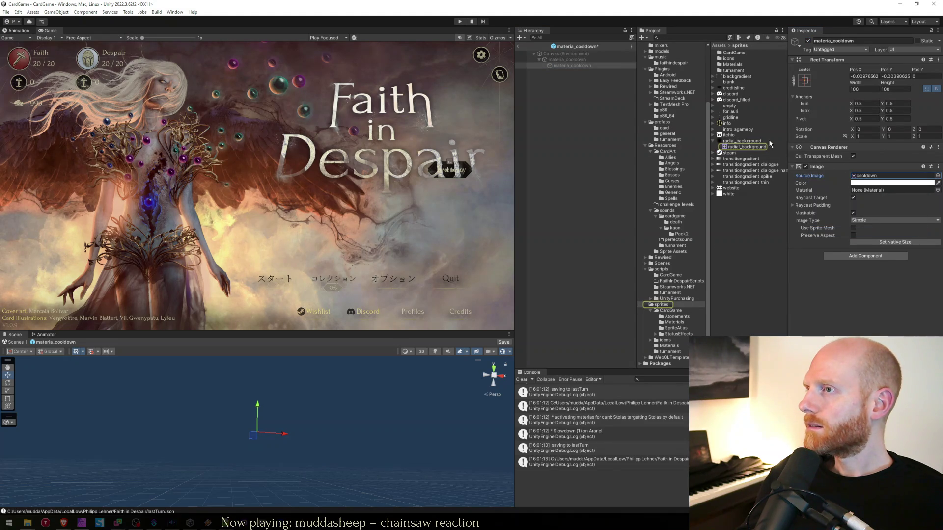
- Drag radial_background onto the prefab root's Source Image and save the prefab
{"action": "left_click", "coordinate": [568, 60]}
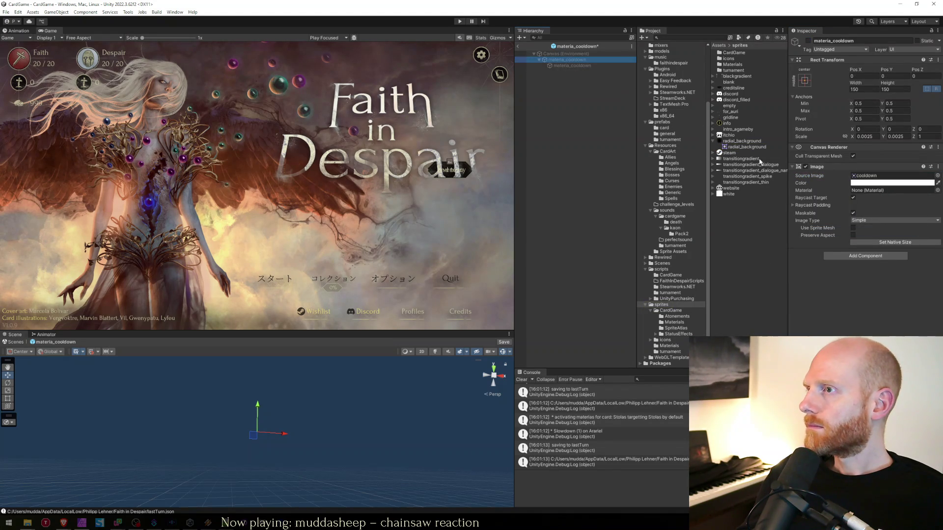
{"action": "left_click_drag", "start_coordinate": [737, 148], "coordinate": [889, 177]}
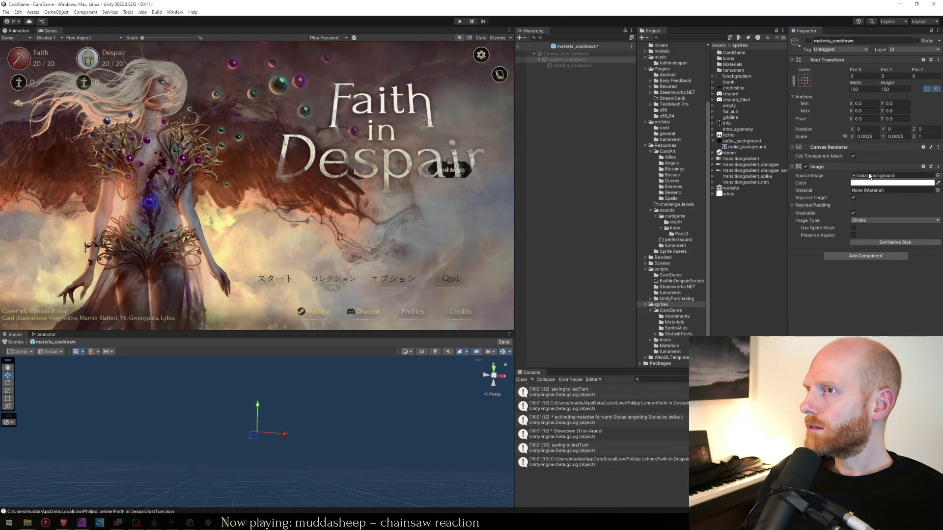
{"action": "key", "text": "ctrl+s"}
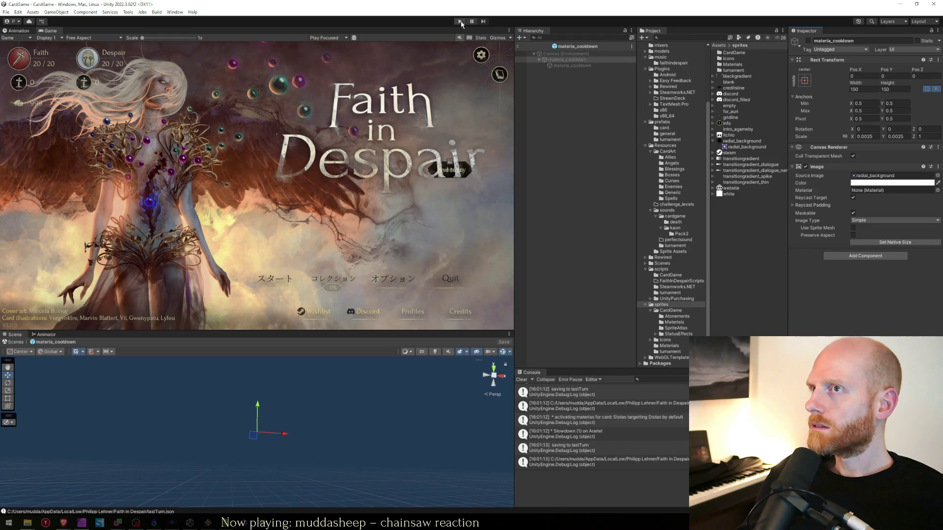
- Enter play mode, continue the saved run into the Round 3 fight, and maximize the Game view
{"action": "left_click", "coordinate": [460, 21]}
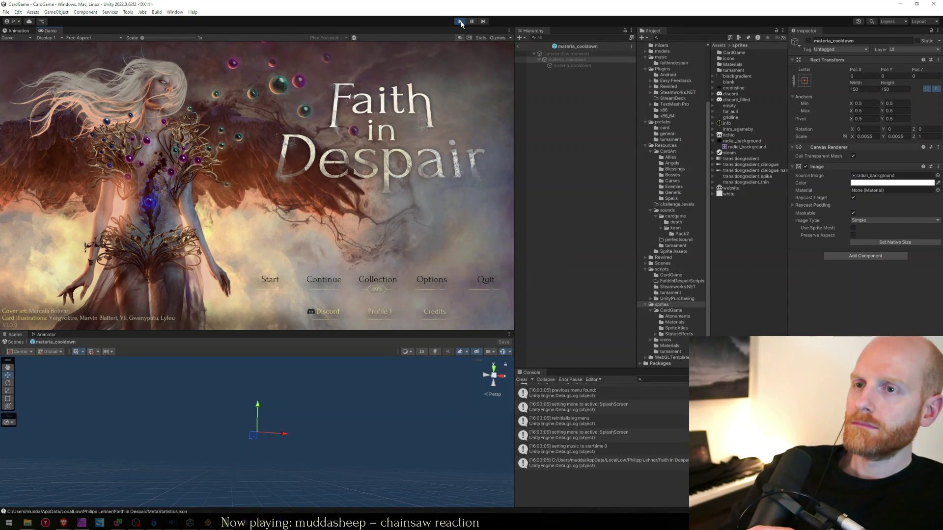
{"action": "left_click", "coordinate": [330, 280]}
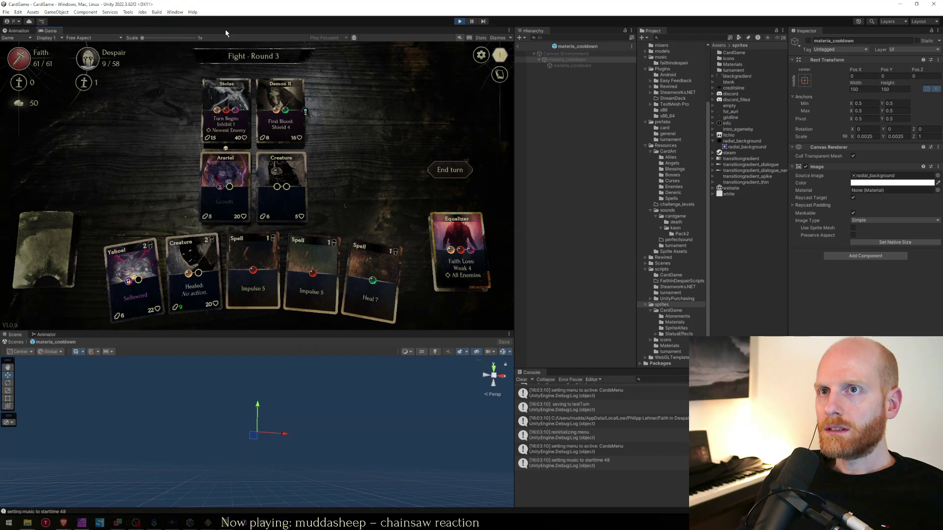
{"action": "double_click", "coordinate": [227, 32]}
{"action": "mouse_move", "coordinate": [415, 312]}
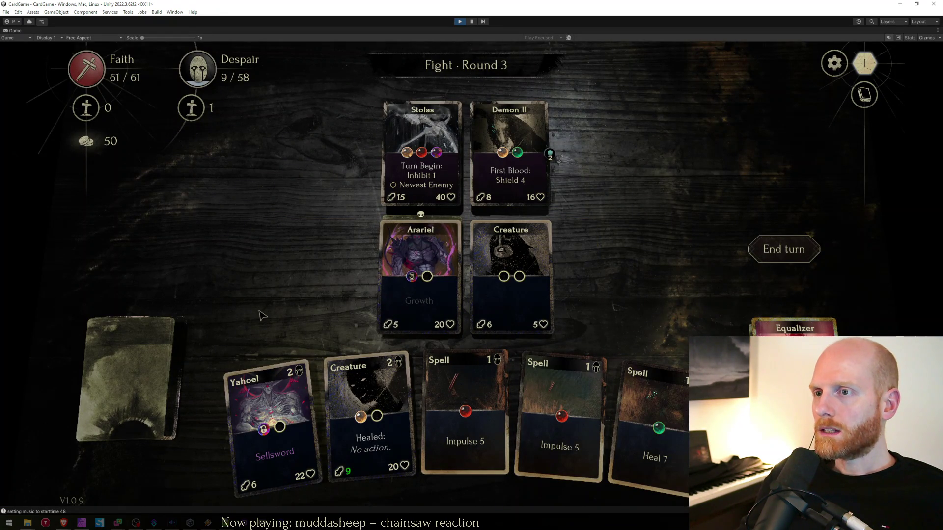
{"action": "key", "text": "alt+Tab"}
{"action": "key", "text": "alt+Tab"}
{"action": "key", "text": "alt+Tab"}
{"action": "key", "text": "alt+Tab"}
{"action": "key", "text": "alt+Tab"}
{"action": "key", "text": "alt+Tab"}
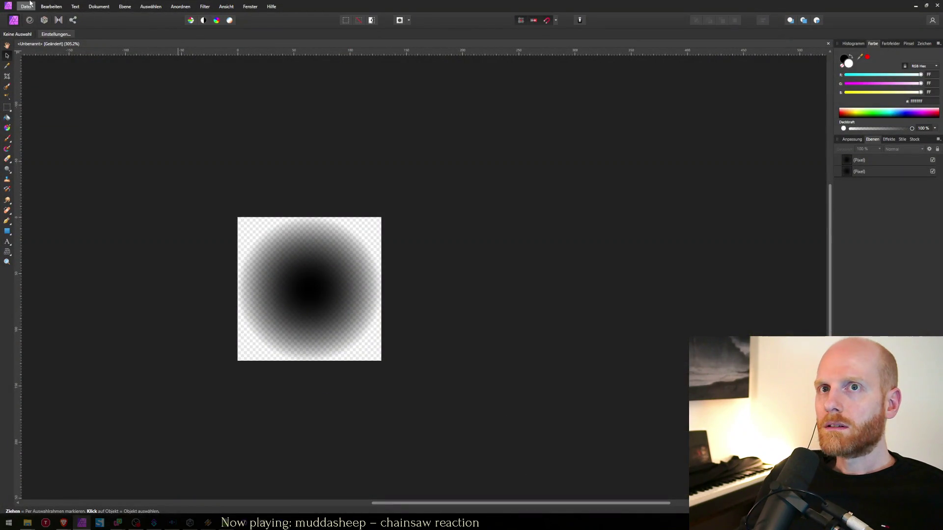
- Open FiD_art_LAYERS_ANGEL.png from OneDrive > Eigene Dateien > CardGame > Cover
{"action": "left_click", "coordinate": [27, 6]}
{"action": "mouse_move", "coordinate": [45, 94]}
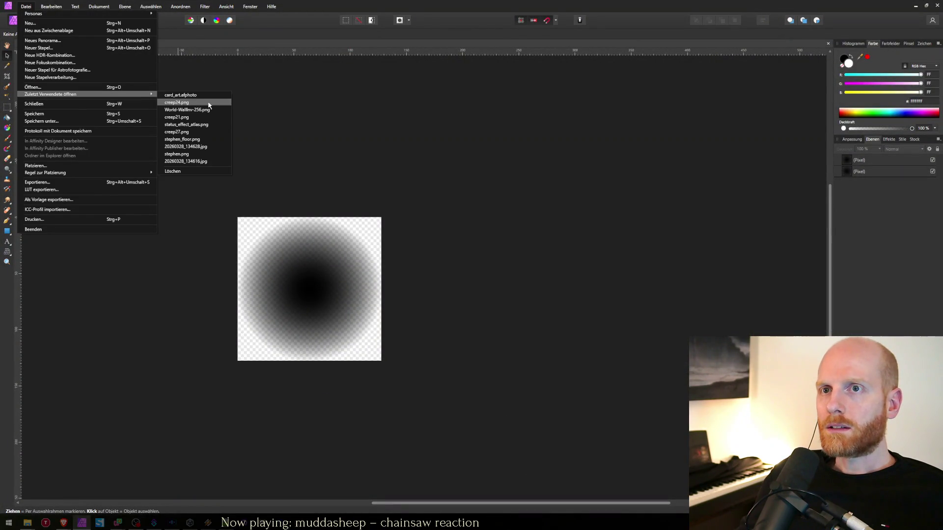
{"action": "left_click", "coordinate": [400, 146]}
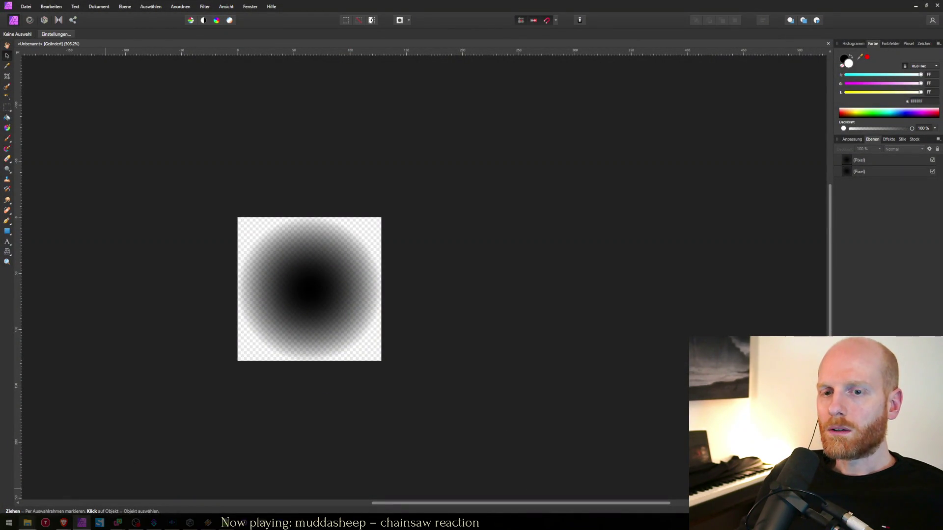
{"action": "mouse_move", "coordinate": [24, 523]}
{"action": "left_click", "coordinate": [30, 486]}
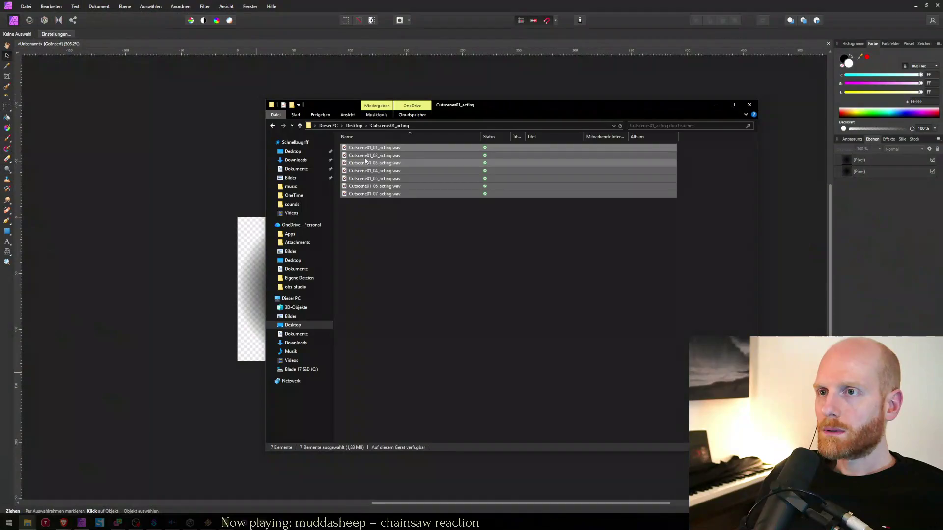
{"action": "left_click", "coordinate": [297, 278]}
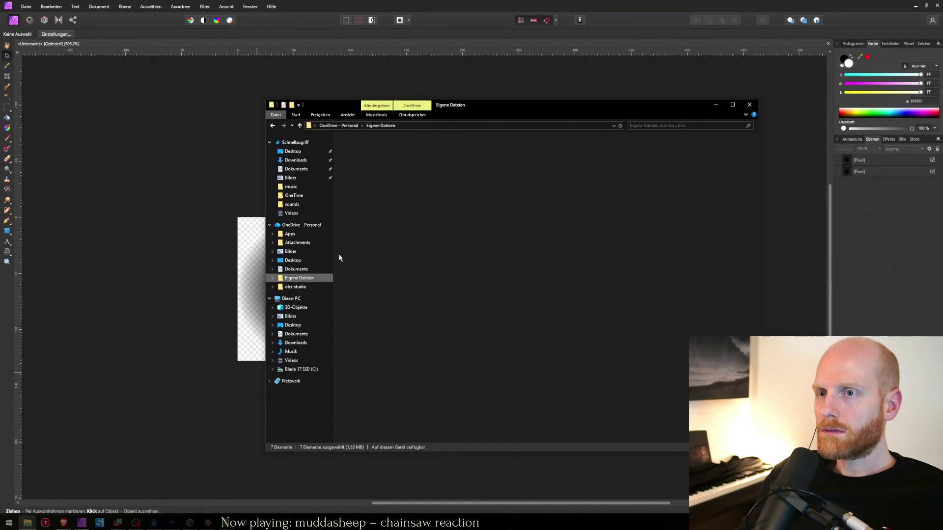
{"action": "double_click", "coordinate": [364, 164]}
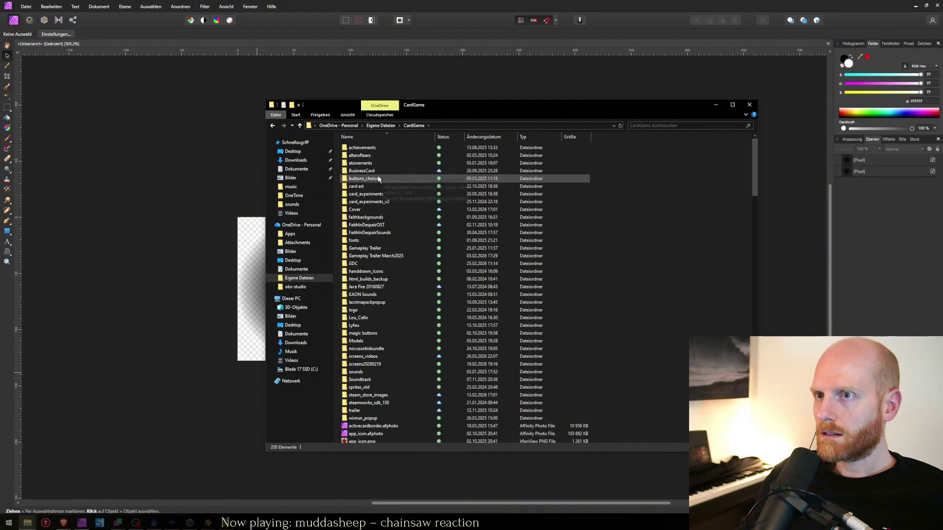
{"action": "double_click", "coordinate": [443, 210]}
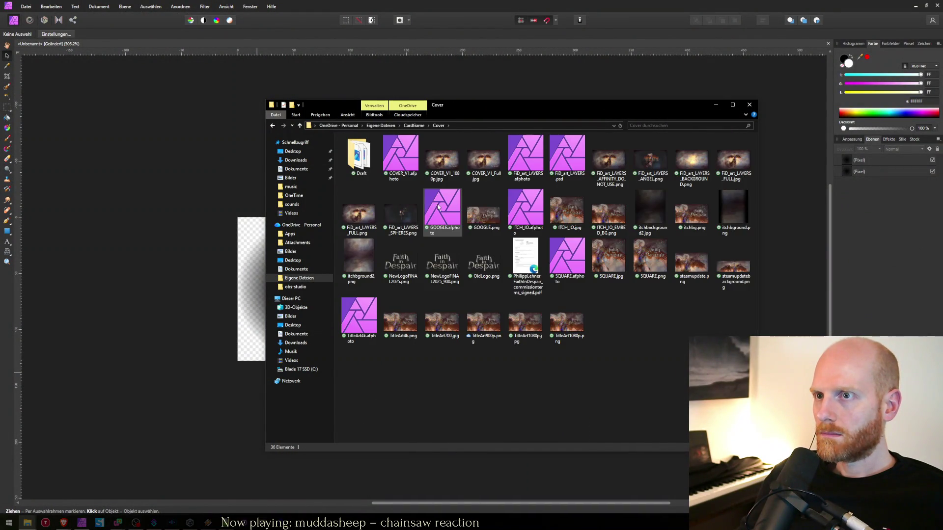
{"action": "left_click", "coordinate": [638, 145]}
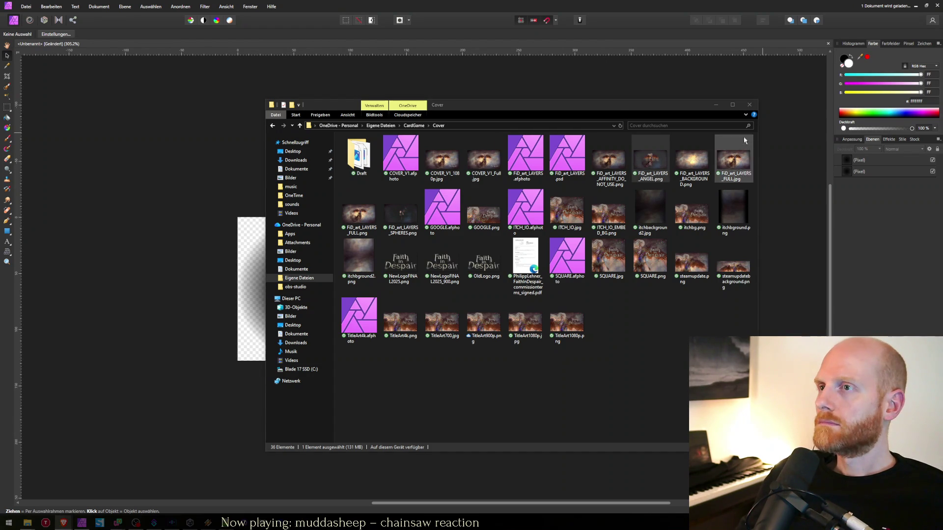
{"action": "left_click", "coordinate": [716, 104]}
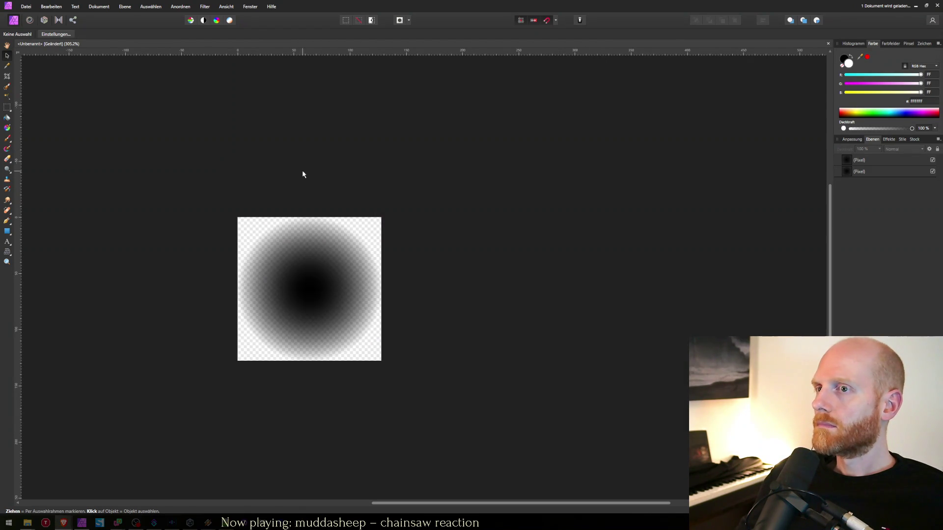
{"action": "left_click", "coordinate": [272, 6]}
- Copy a rectangular patch of smoke from the angel artwork and paste it onto the radial gradient
{"action": "left_click", "coordinate": [312, 4]}
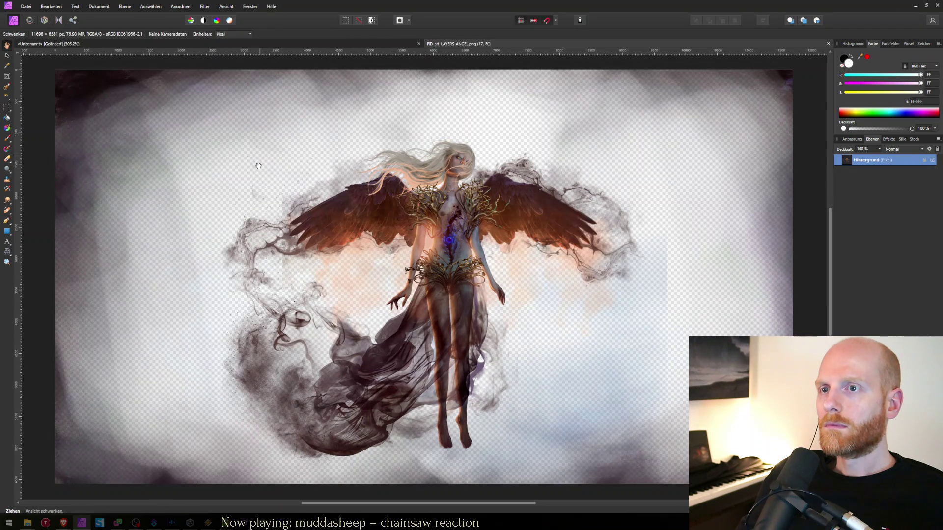
{"action": "left_click", "coordinate": [7, 107]}
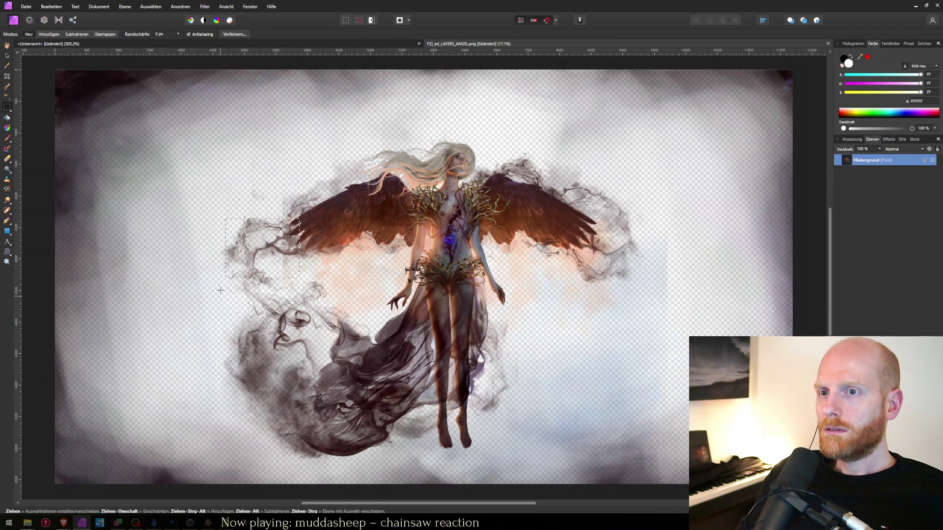
{"action": "left_click_drag", "start_coordinate": [294, 339], "coordinate": [292, 344]}
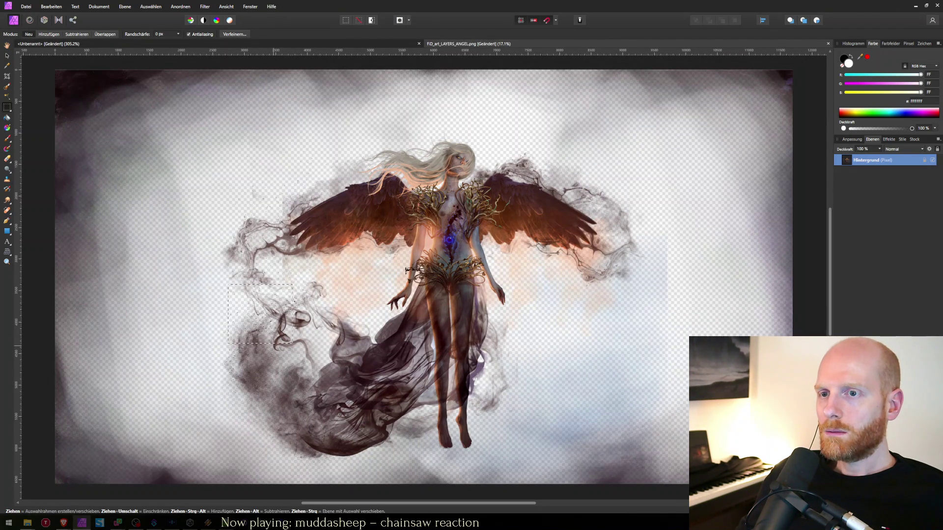
{"action": "key", "text": "ctrl+c"}
{"action": "key", "text": "ctrl+Tab"}
{"action": "key", "text": "ctrl+v"}
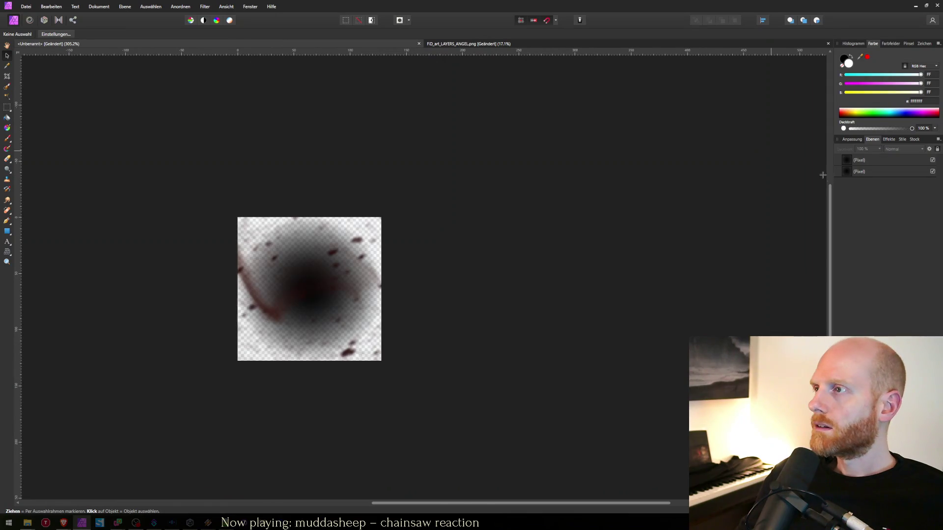
- Set the smoke layer to the Radieren (erase) blend mode at 50 % opacity
{"action": "left_click", "coordinate": [893, 151]}
{"action": "scroll", "coordinate": [929, 277], "scroll_direction": "down", "scroll_amount": 3}
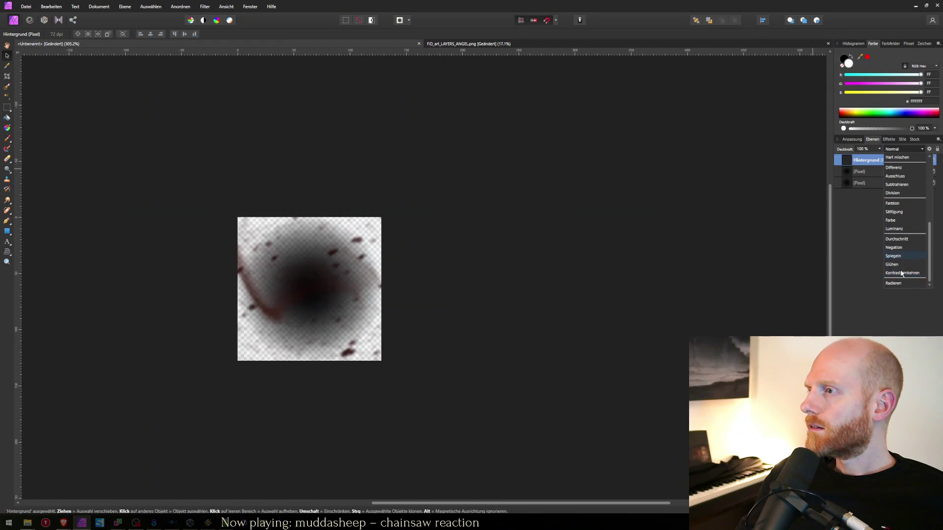
{"action": "left_click", "coordinate": [901, 281]}
{"action": "left_click", "coordinate": [865, 148]}
{"action": "type", "text": "50"}
{"action": "key", "text": "Return"}
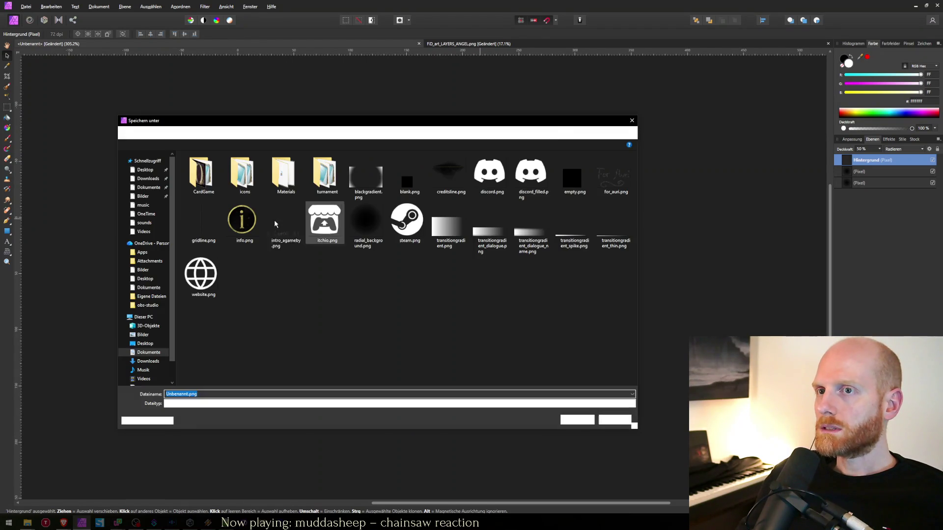
- Overwrite radial_background.png with the result and view it in the running game
{"action": "double_click", "coordinate": [364, 234]}
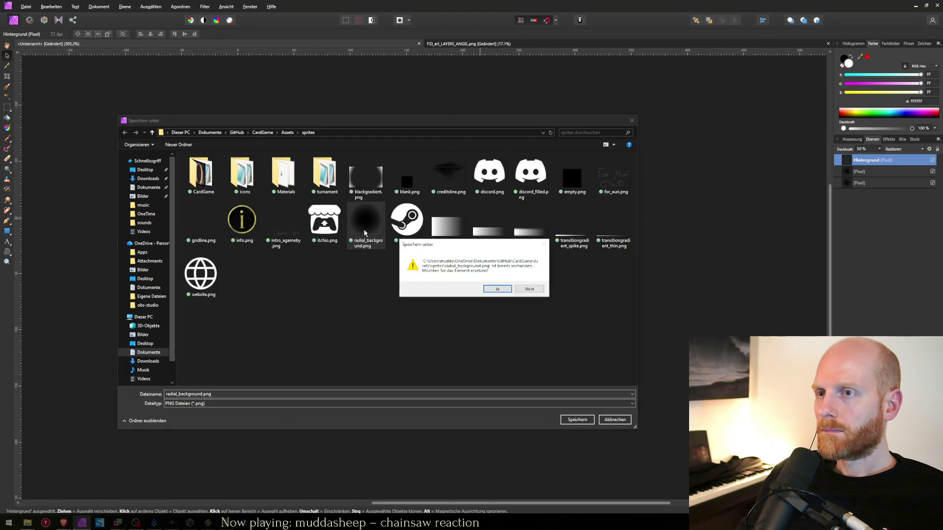
{"action": "left_click", "coordinate": [505, 288]}
{"action": "key", "text": "super+Tab"}
{"action": "key", "text": "Right"}
{"action": "key", "text": "Right"}
{"action": "key", "text": "Return"}
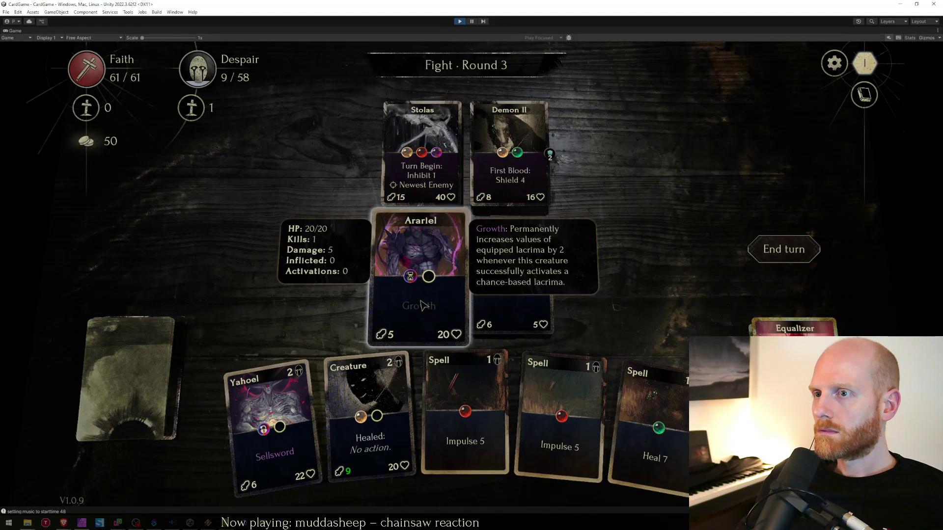
{"action": "mouse_move", "coordinate": [93, 389]}
{"action": "mouse_move", "coordinate": [63, 522]}
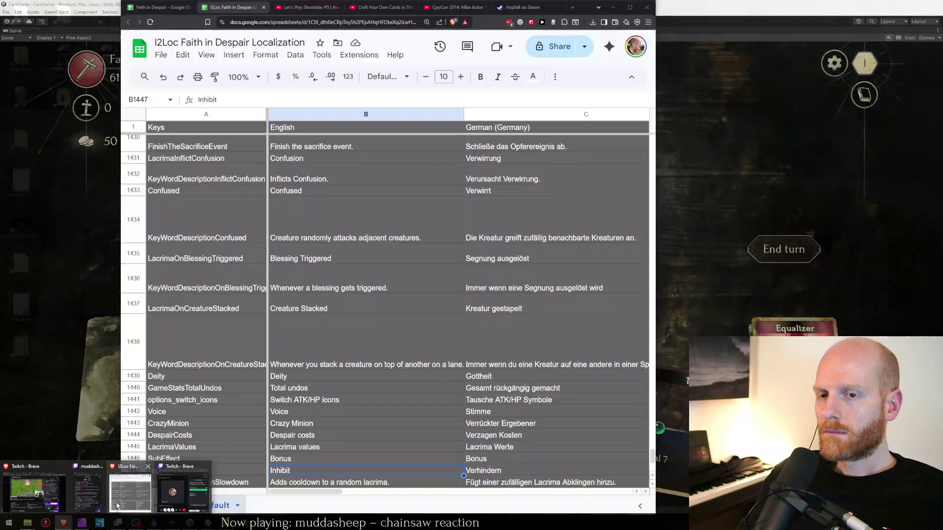
{"action": "left_click", "coordinate": [117, 506]}
- Delete the 'Inhibit: Cooldown icon needs a shadow' line from the A36 feedback note and return to the game
{"action": "left_click", "coordinate": [164, 11]}
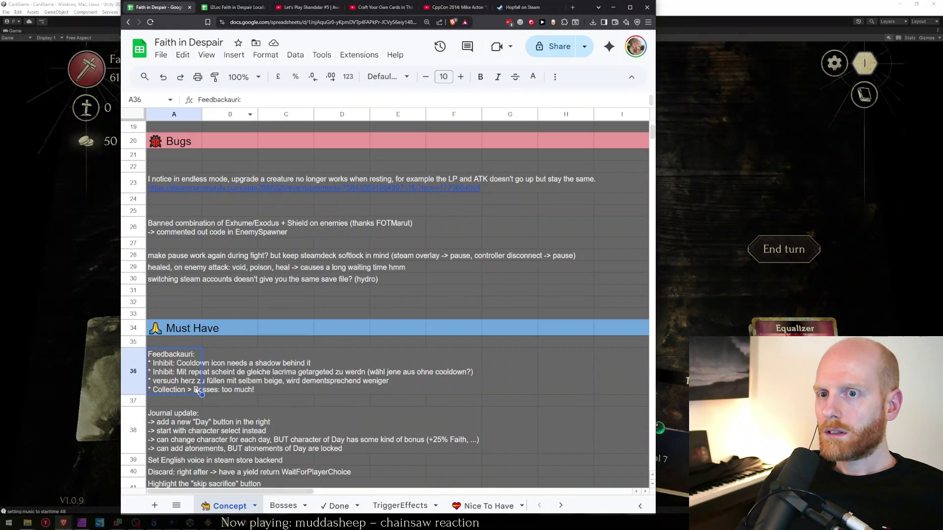
{"action": "double_click", "coordinate": [178, 383]}
{"action": "triple_click", "coordinate": [226, 362]}
{"action": "key", "text": "BackSpace"}
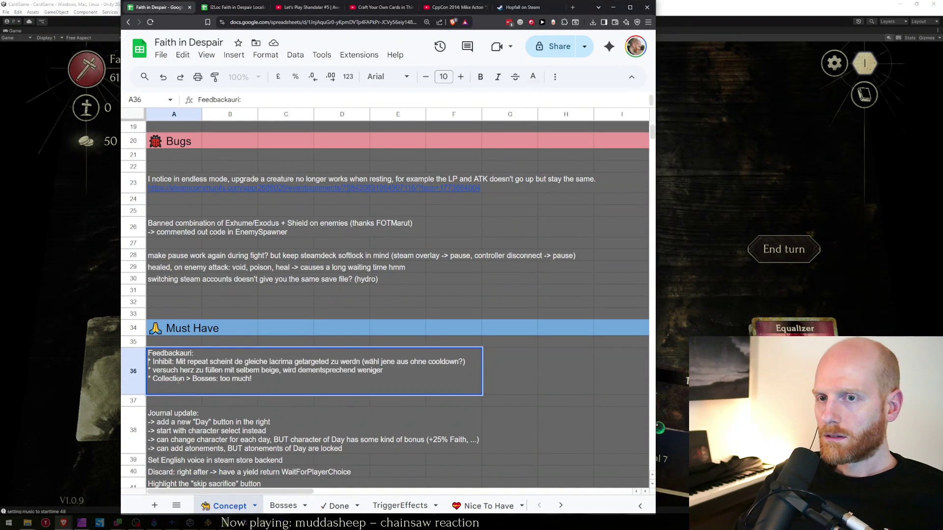
{"action": "key", "text": "Return"}
{"action": "key", "text": "Up"}
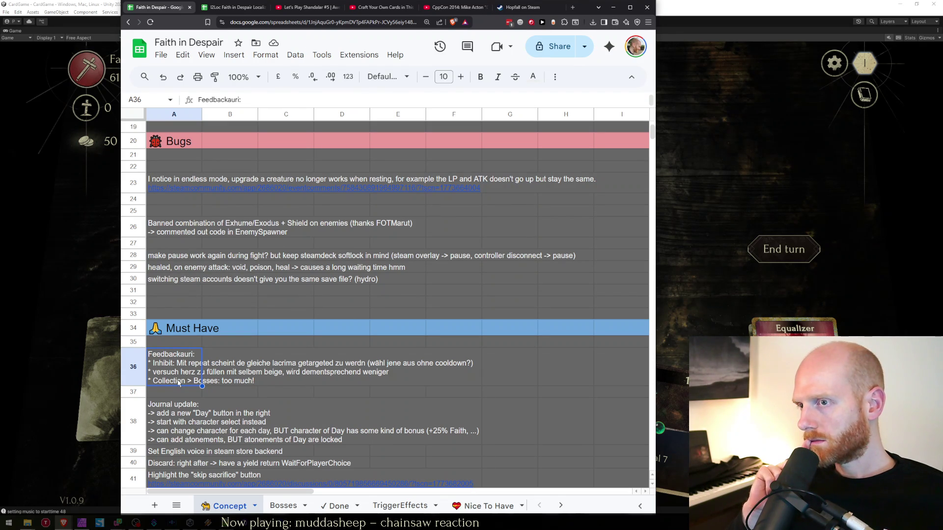
{"action": "key", "text": "alt+Tab"}
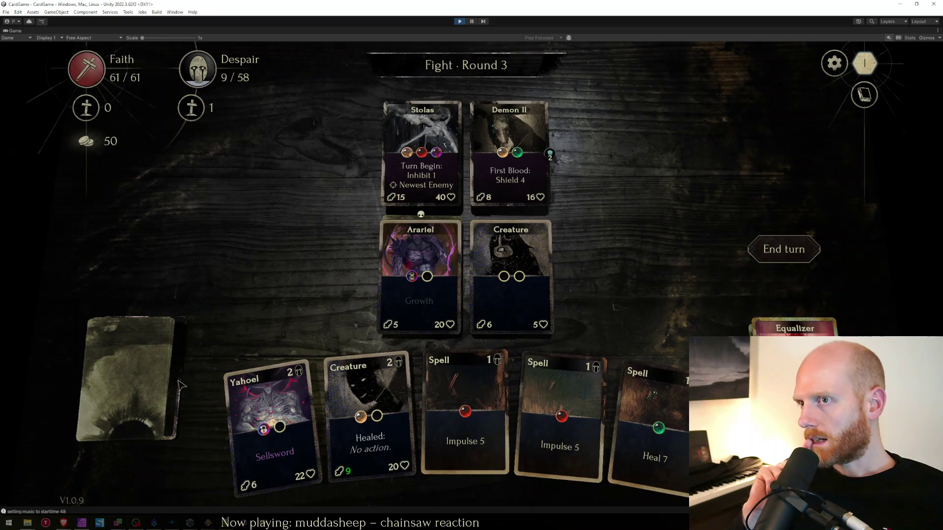